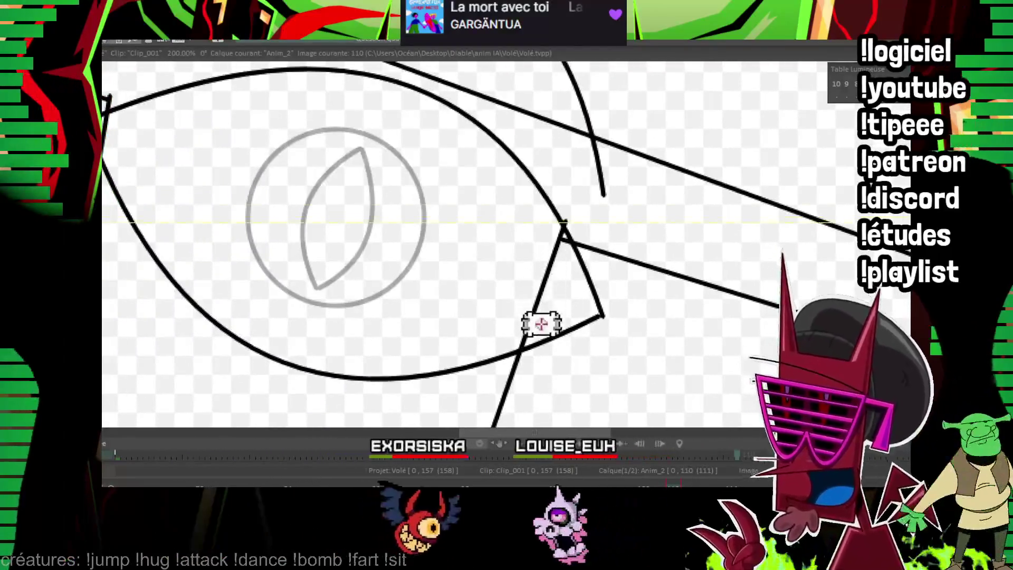
- Trace the grey iris as a black circle and ink the pupil's left curve
drag(373, 192, 346, 244)
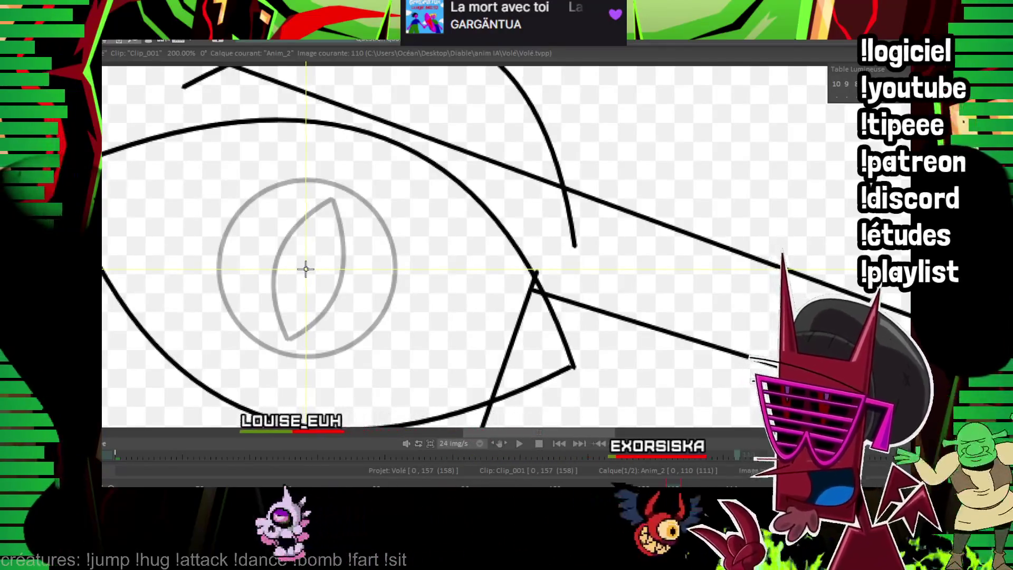
drag(307, 269, 398, 316)
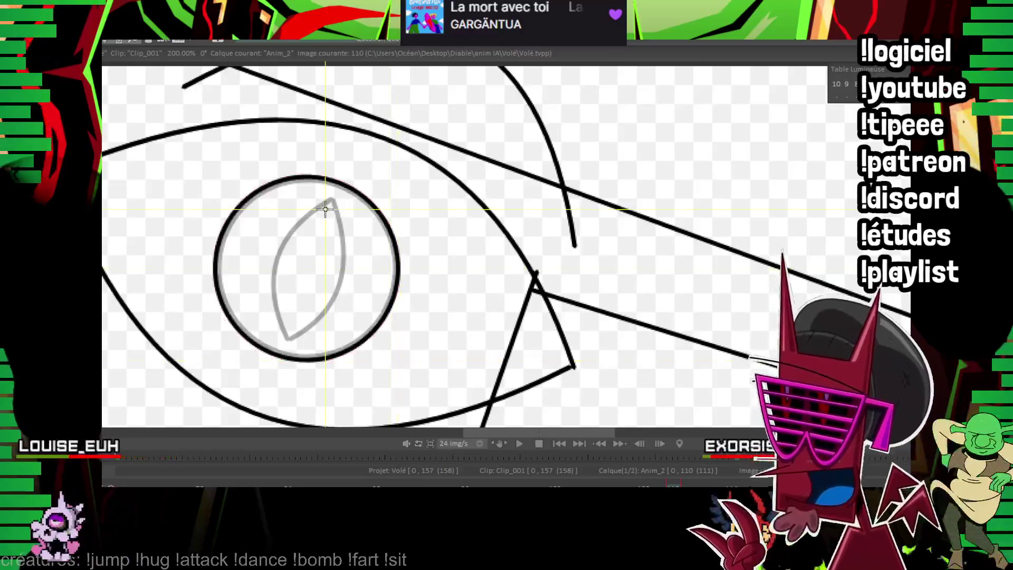
drag(335, 197, 285, 339)
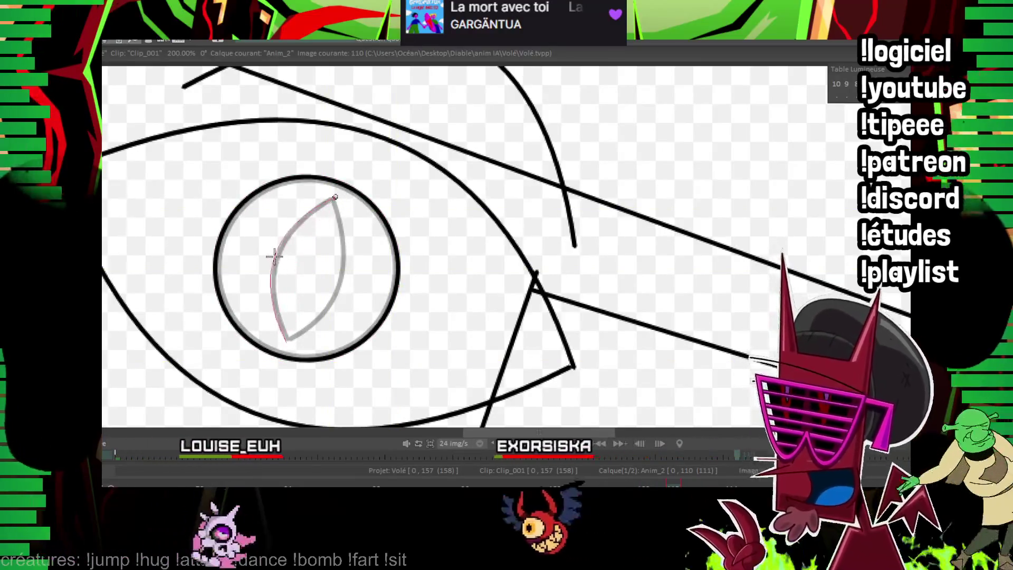
click(275, 252)
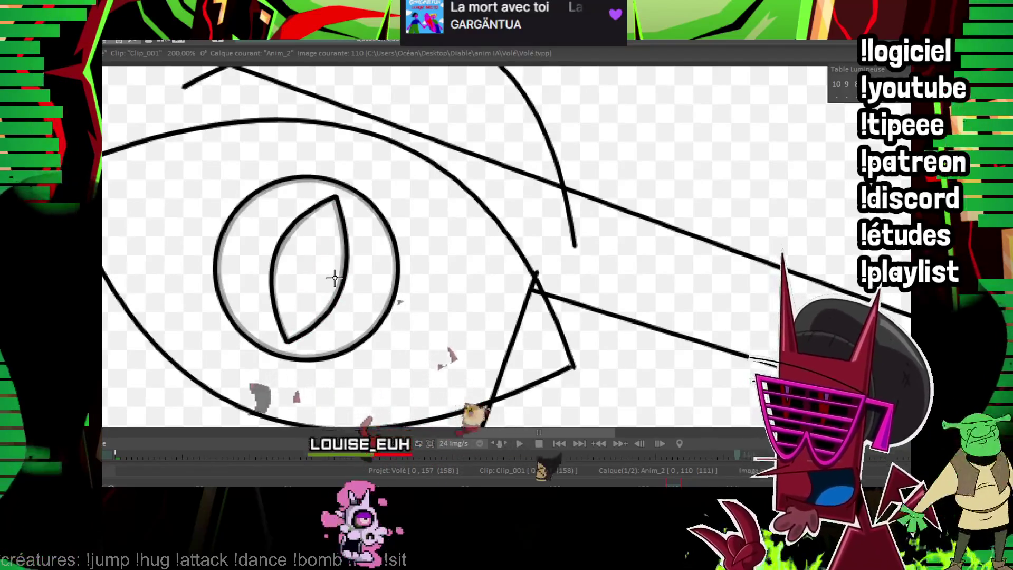
scroll(643, 239, up, 2)
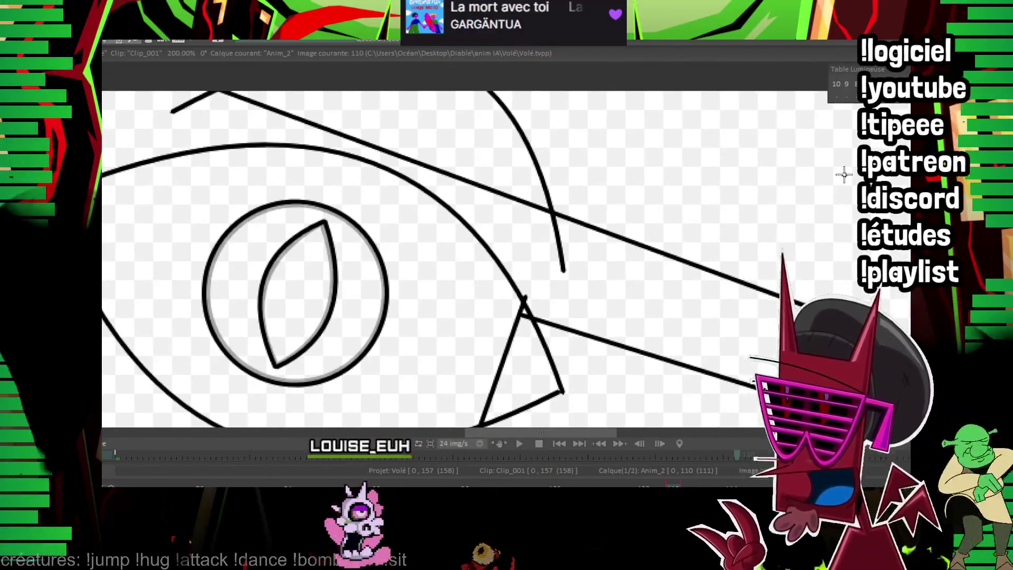
scroll(554, 293, down, 2)
scroll(592, 274, down, 1)
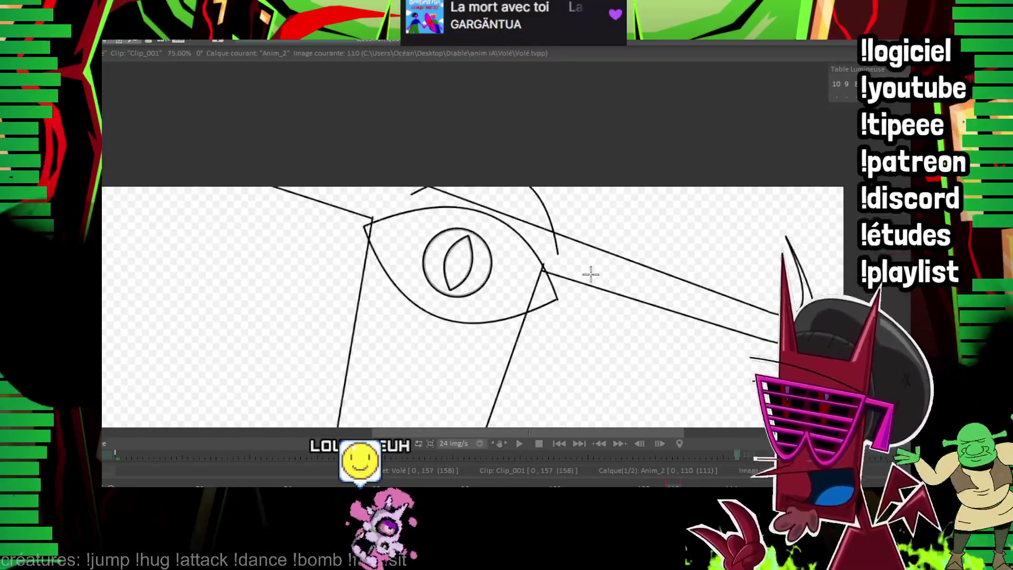
scroll(501, 309, down, 1)
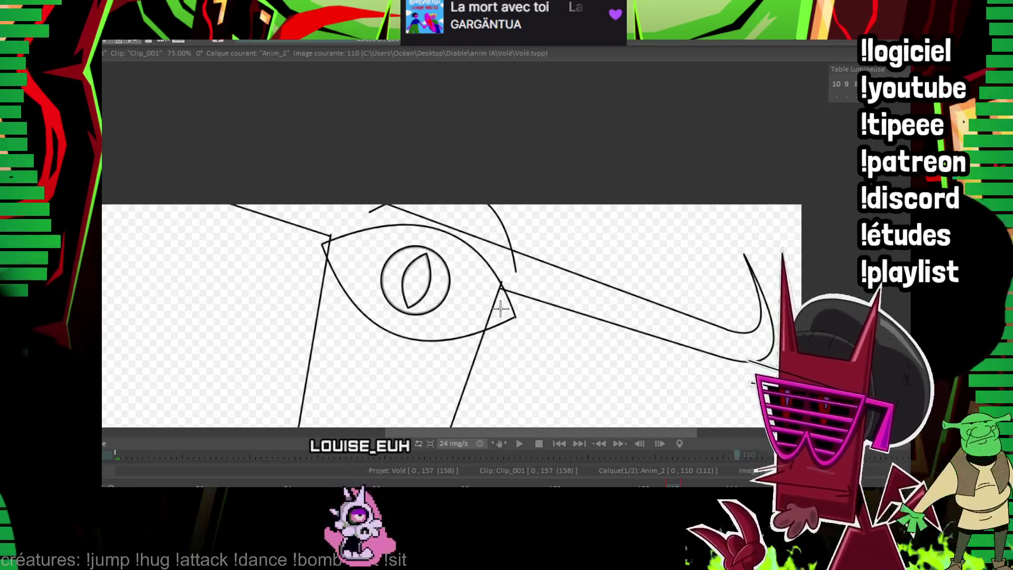
- Step forward frame by frame to image 123 with the grey eye rough
key(Right)
key(Right)
key(Right)
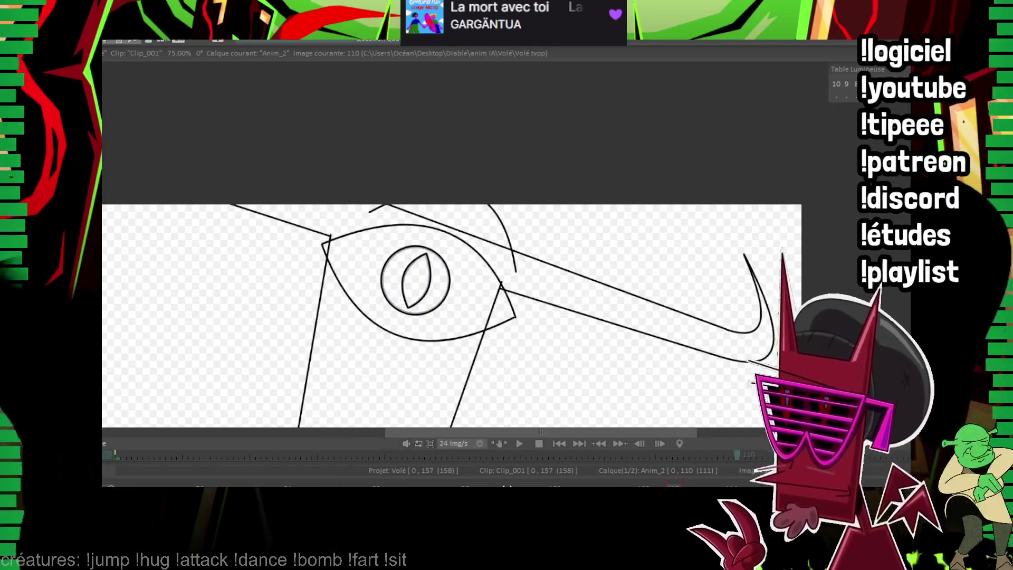
key(Right)
key(Right)
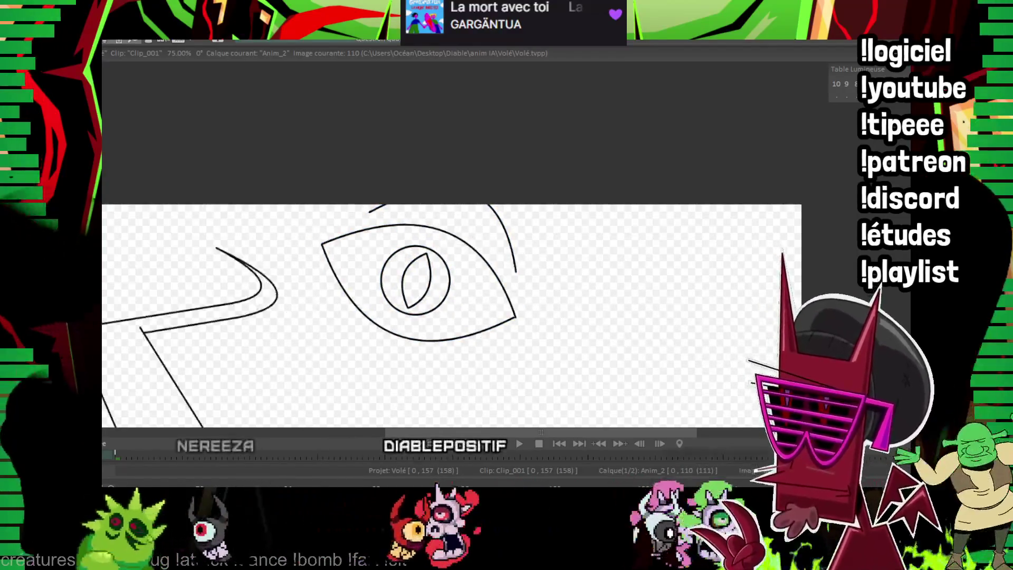
key(Right)
key(Right)
key(Right)
key(Right)
key(Right)
key(Right)
key(Right)
key(Right)
key(Right)
key(Right)
key(Right)
key(Right)
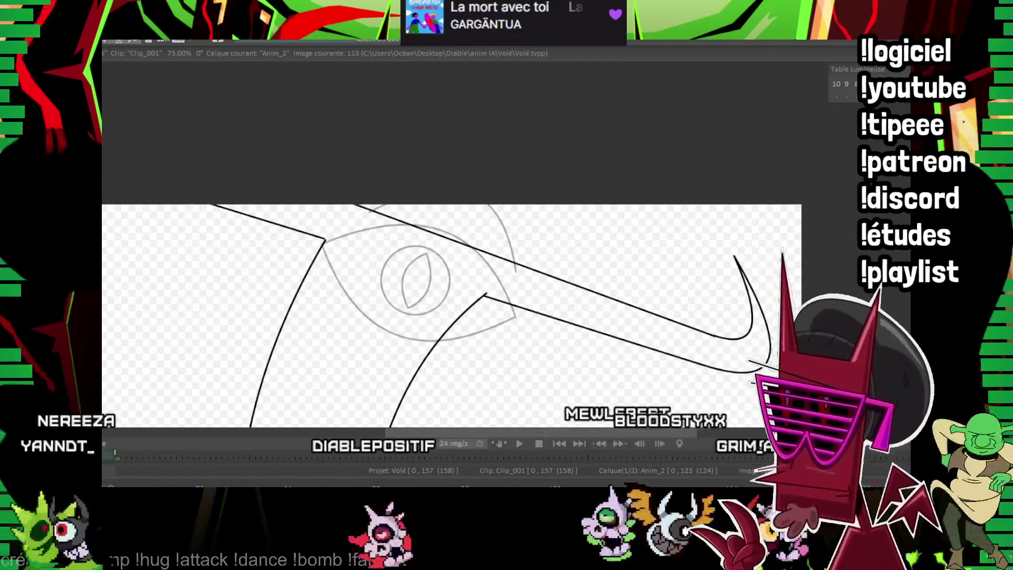
scroll(467, 221, up, 1)
- Draw and fix the black upper and lower eyelid curves across the eye
drag(530, 353, 237, 277)
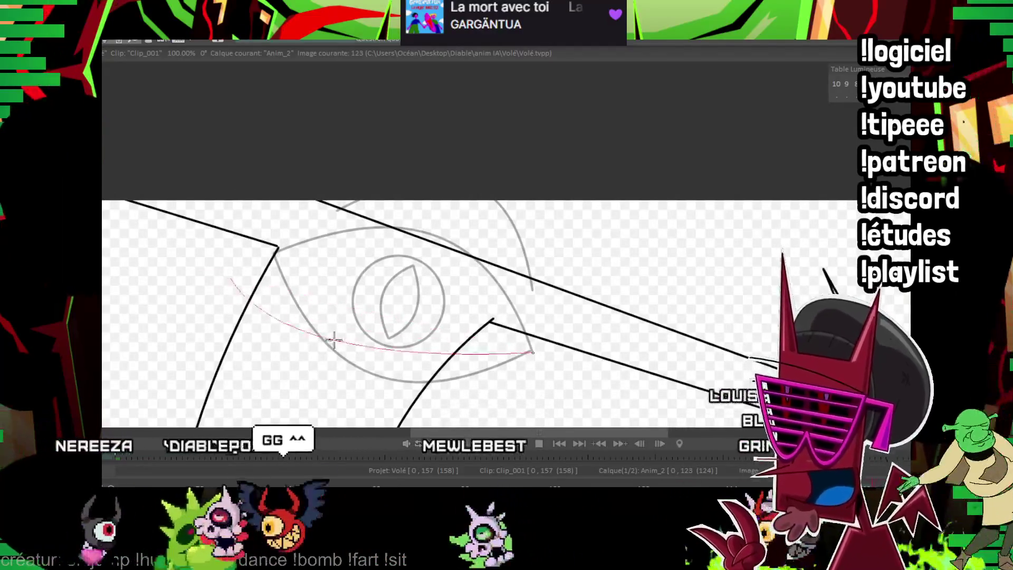
click(348, 365)
drag(530, 352, 226, 279)
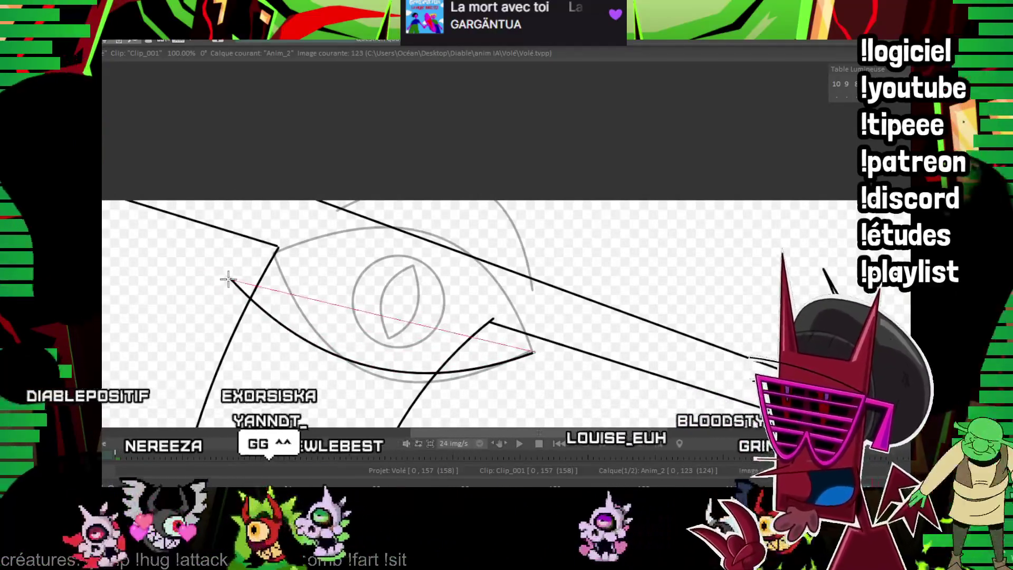
click(412, 237)
scroll(541, 243, up, 2)
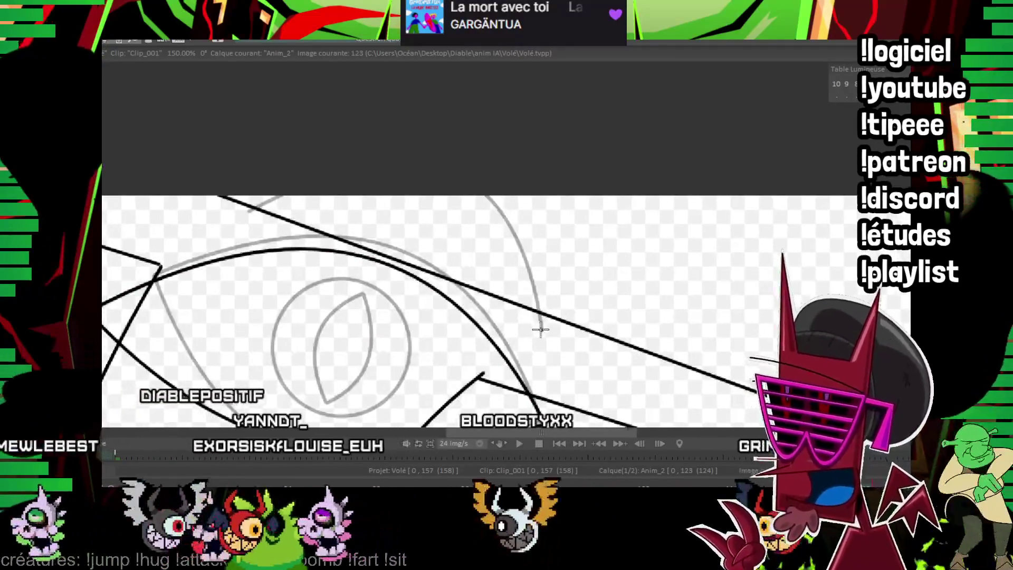
drag(540, 329, 166, 217)
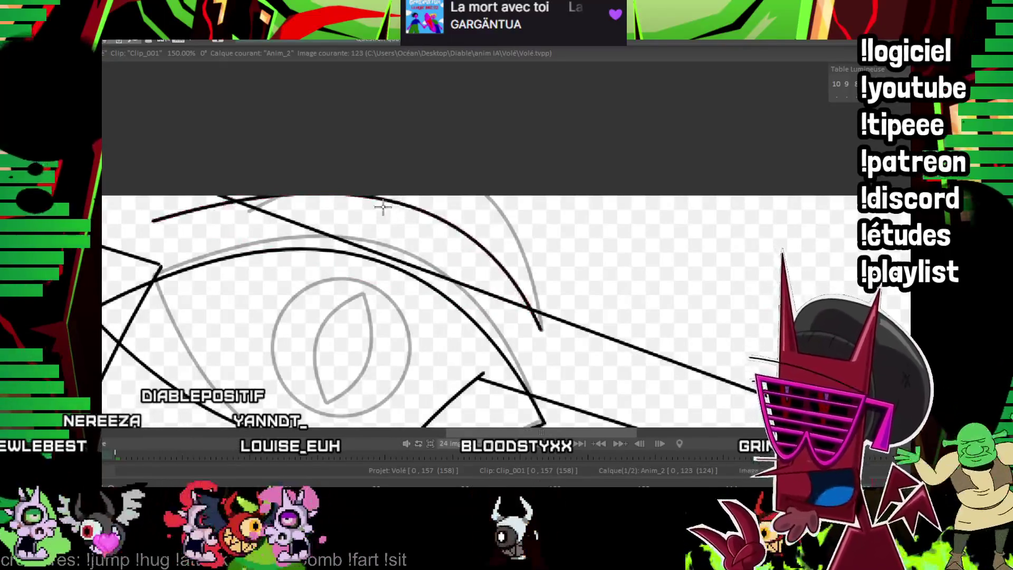
scroll(382, 207, down, 1)
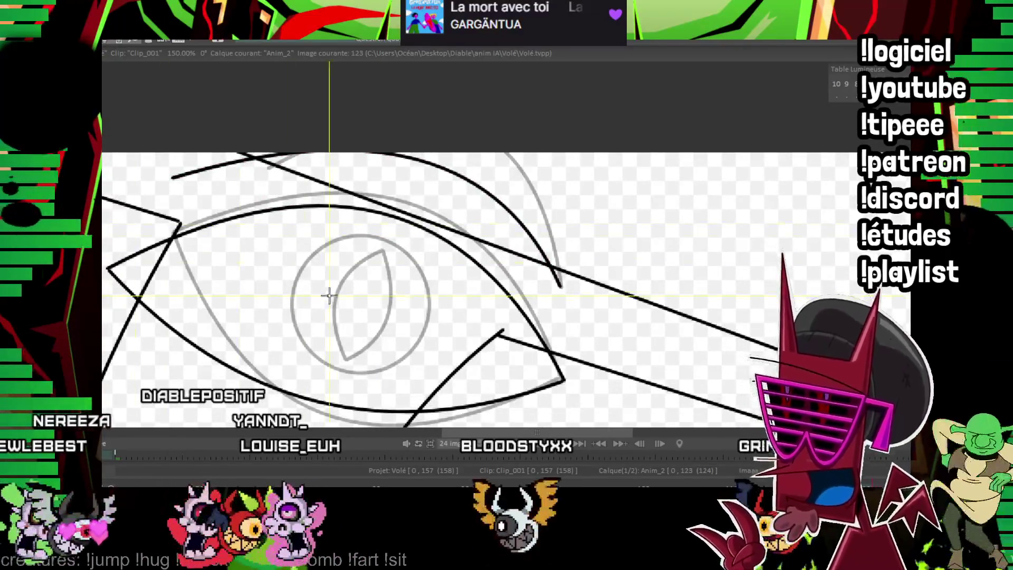
- Fix the oval iris and draw the curved pupil line inside it
click(419, 346)
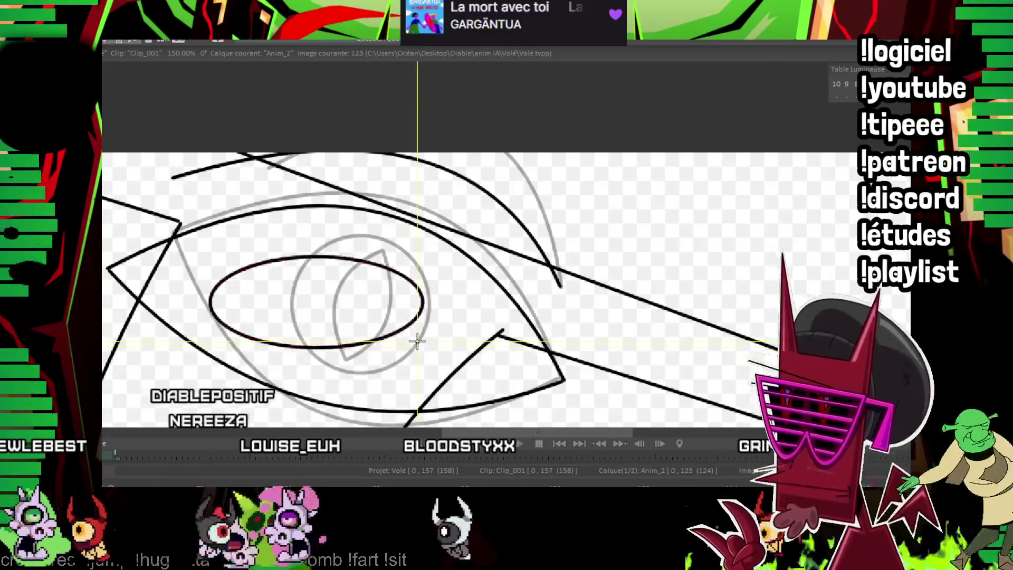
scroll(420, 346, up, 2)
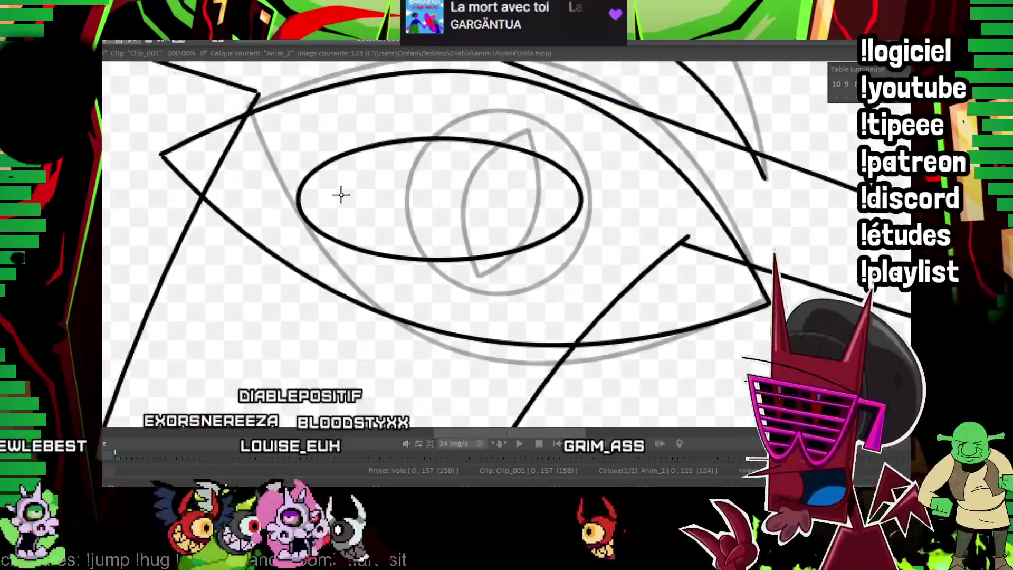
drag(325, 198, 554, 204)
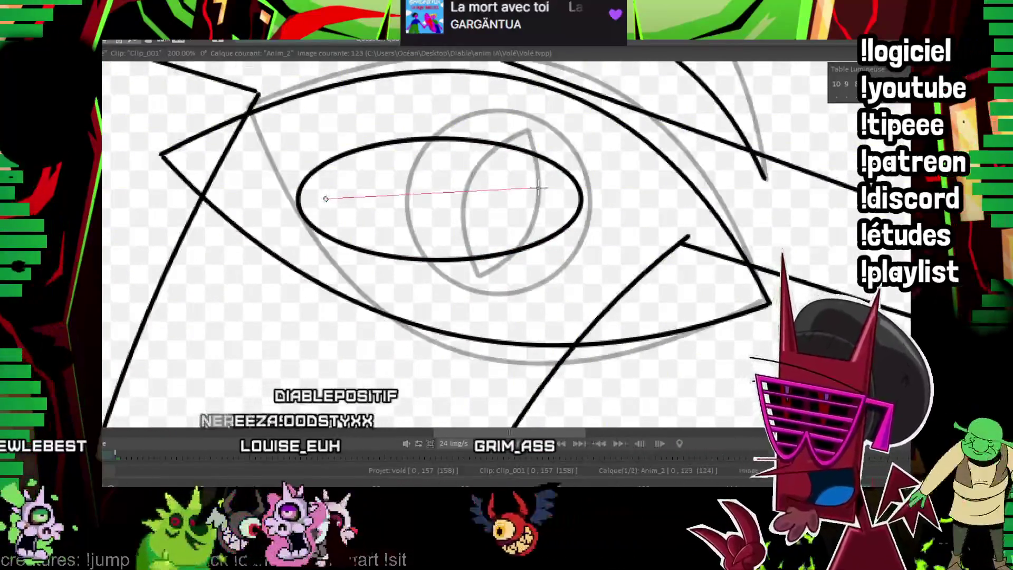
click(443, 170)
drag(325, 198, 553, 203)
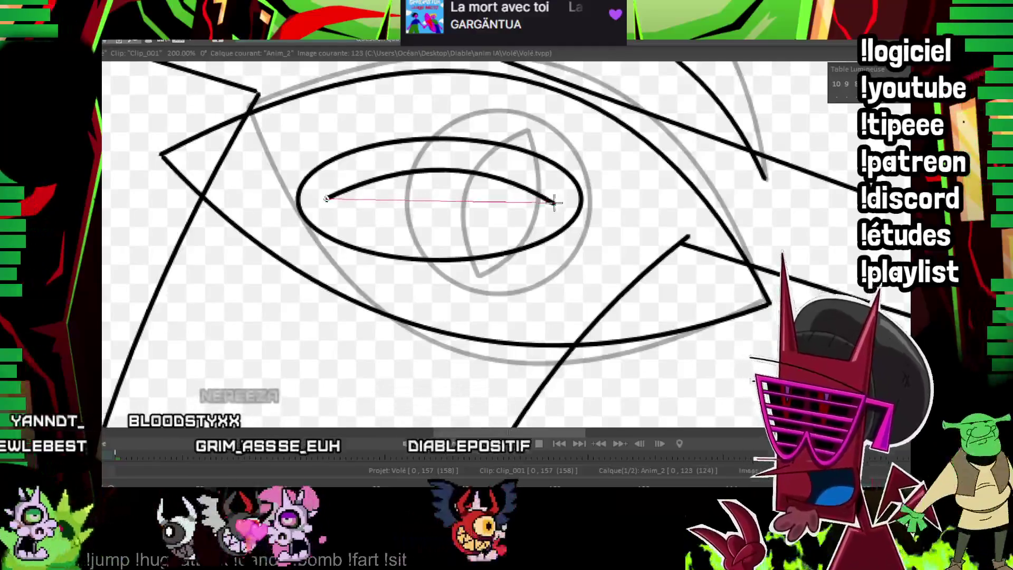
scroll(580, 257, down, 4)
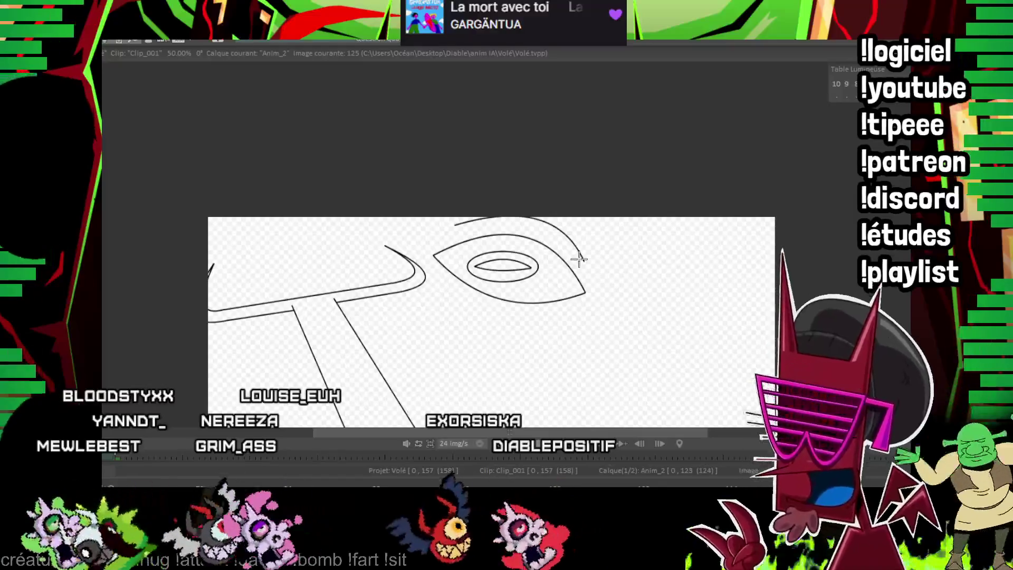
scroll(354, 323, up, 3)
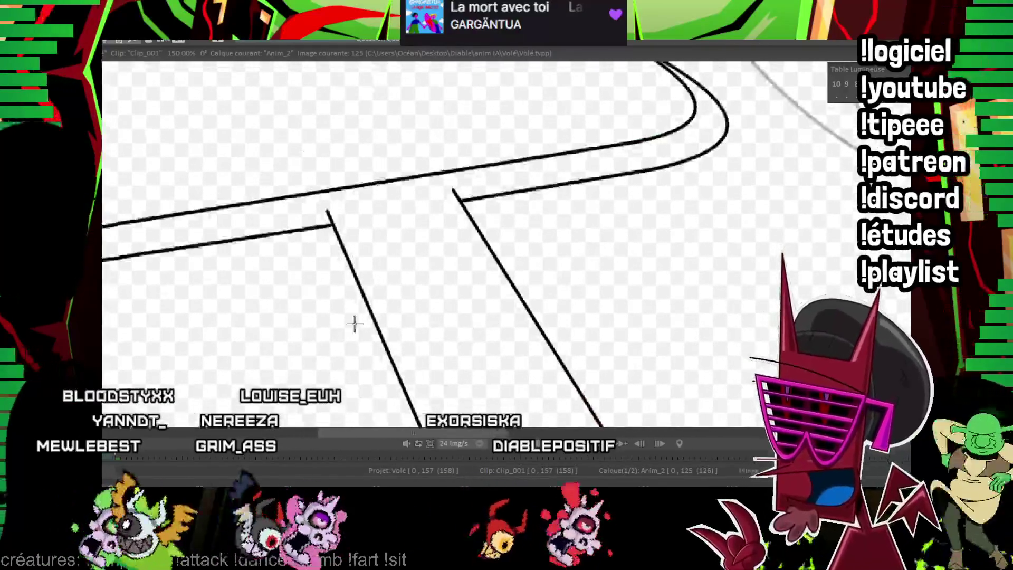
- Draw a V-shaped tooth under the arm junction and a small round eye on the head
drag(496, 195, 419, 243)
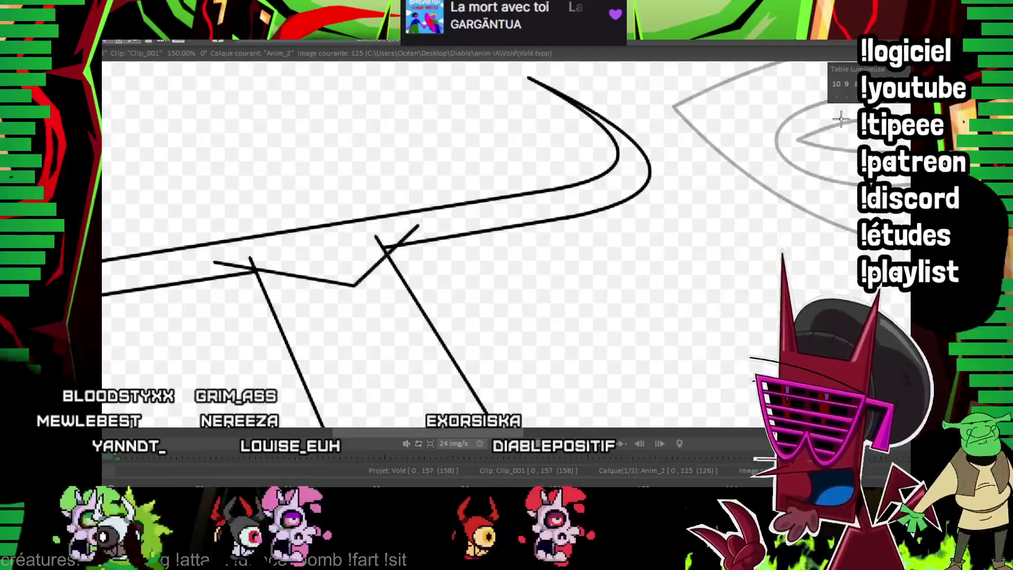
scroll(237, 370, up, 1)
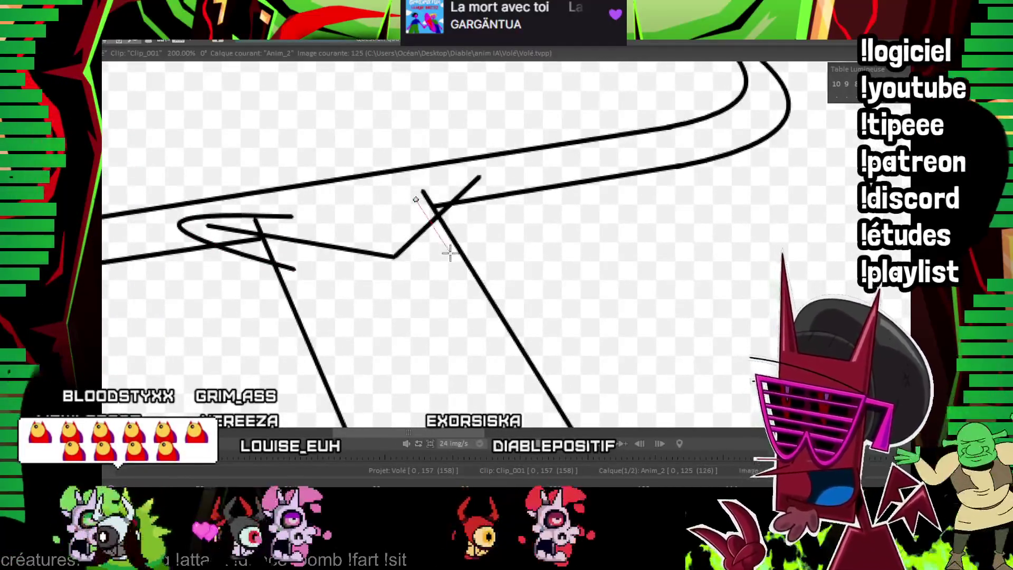
scroll(339, 227, up, 1)
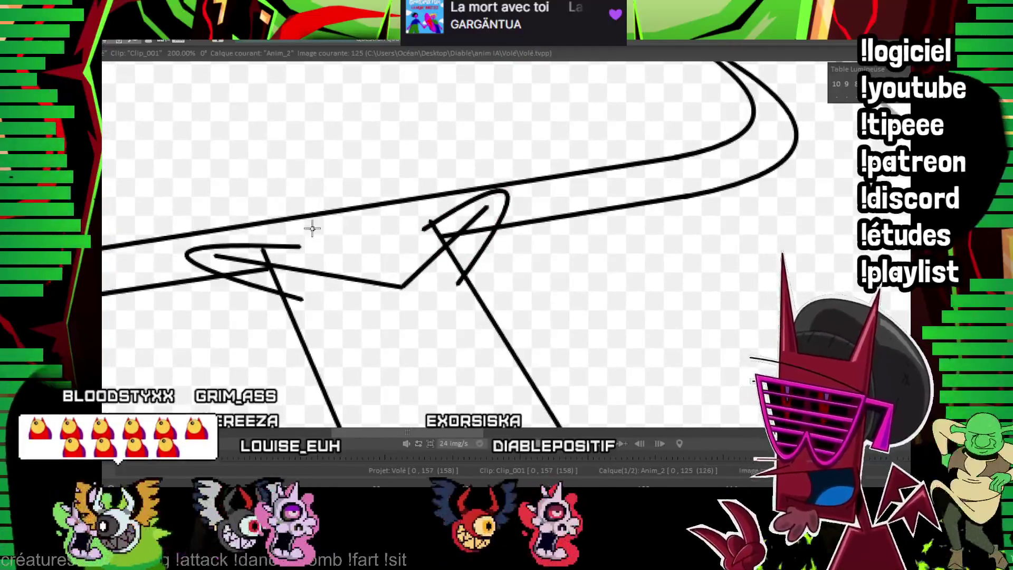
drag(291, 268, 344, 274)
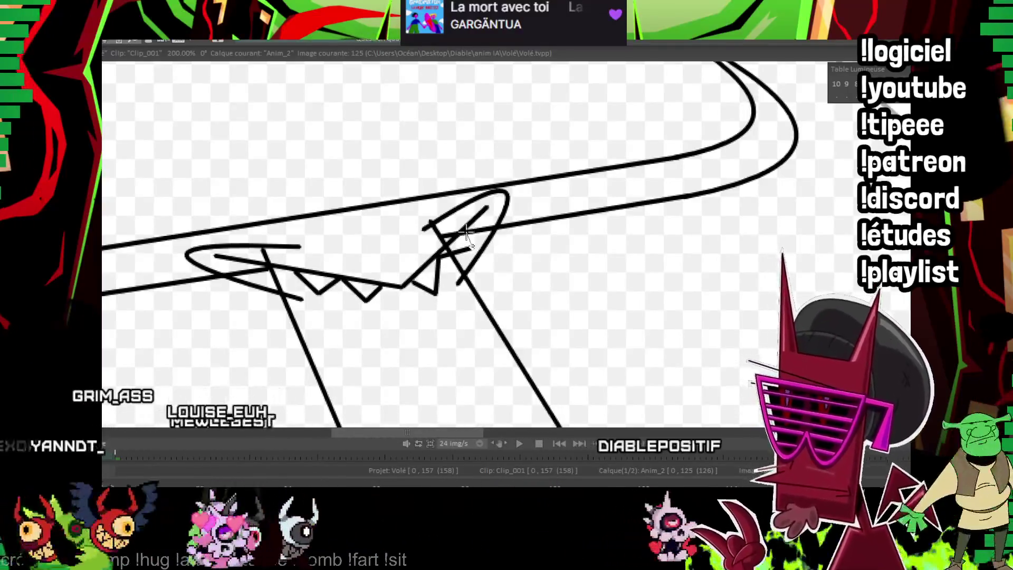
scroll(447, 240, up, 1)
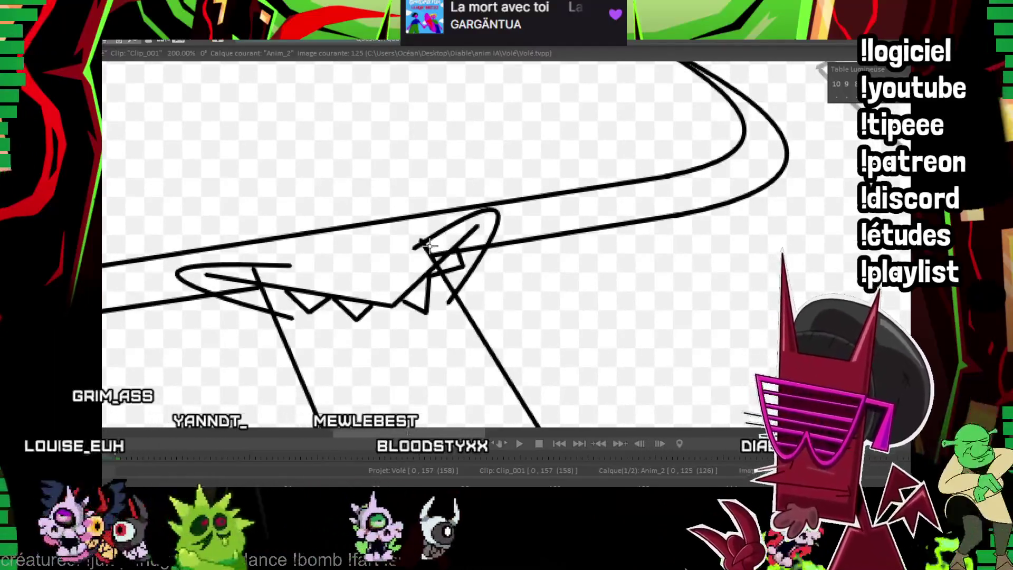
scroll(325, 228, up, 1)
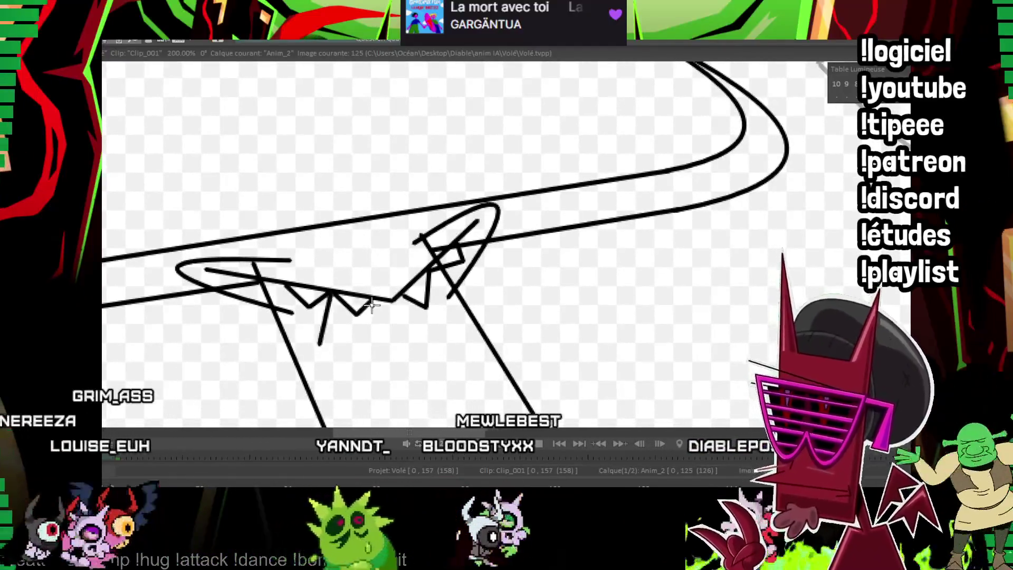
scroll(514, 161, left, 1)
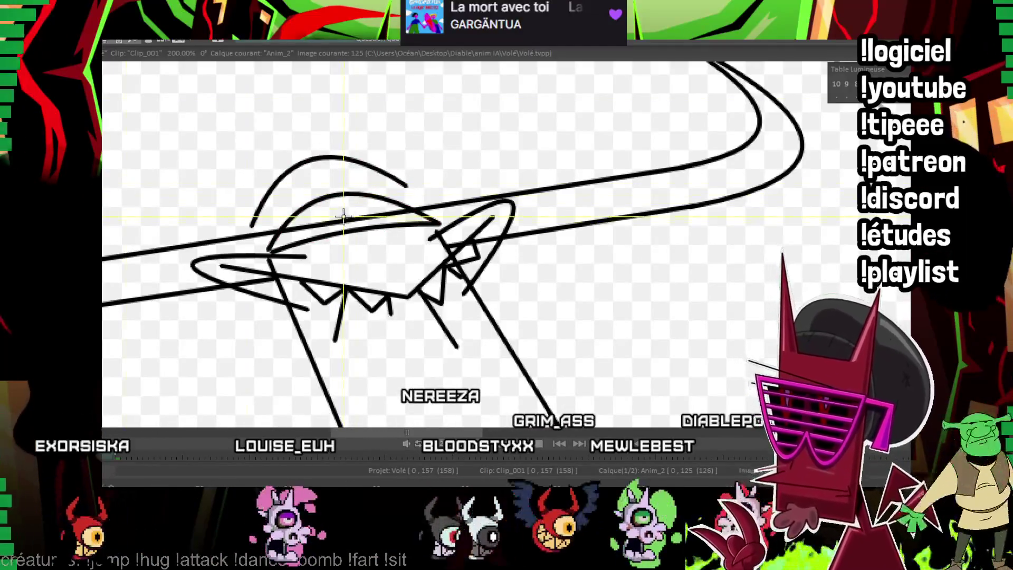
drag(344, 215, 346, 211)
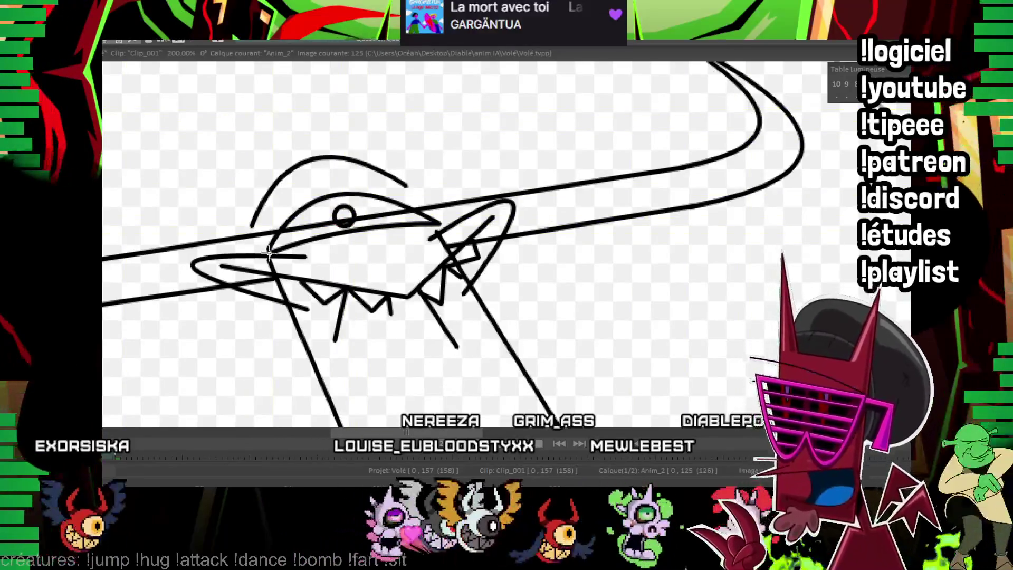
scroll(363, 235, down, 2)
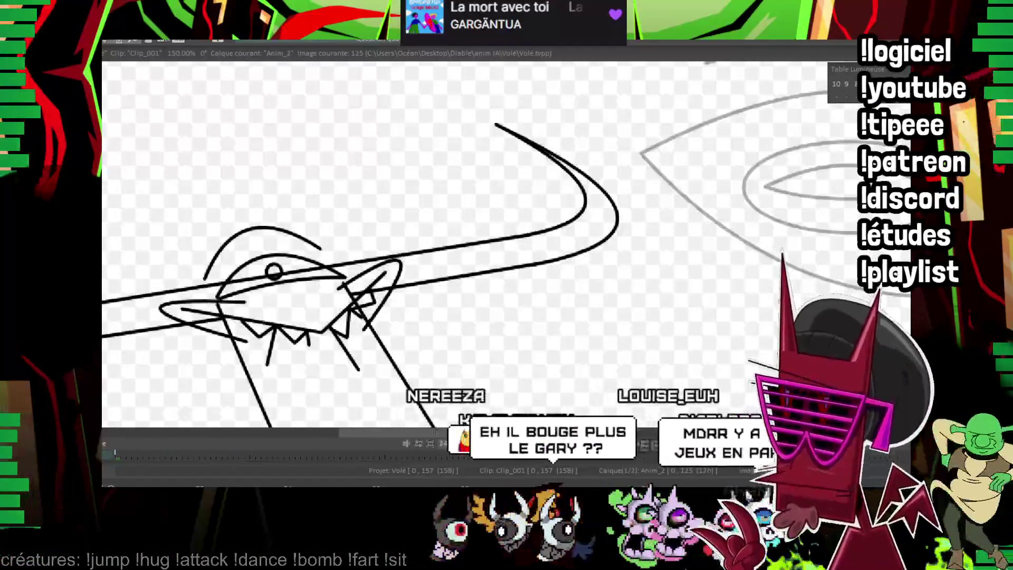
- Step to image 131 and move the creature's head up-right along the curve
key(e)
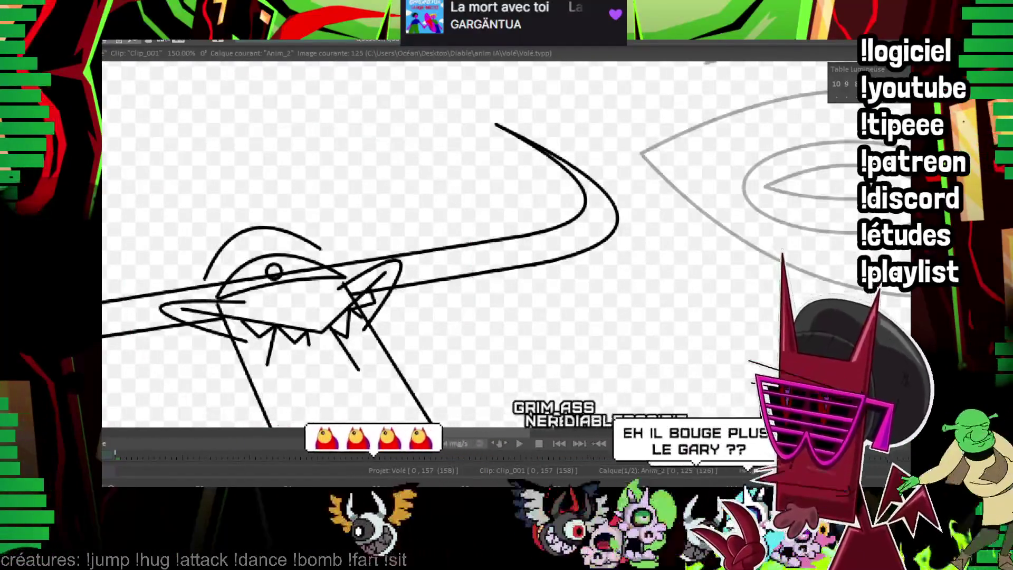
key(Right)
key(Right)
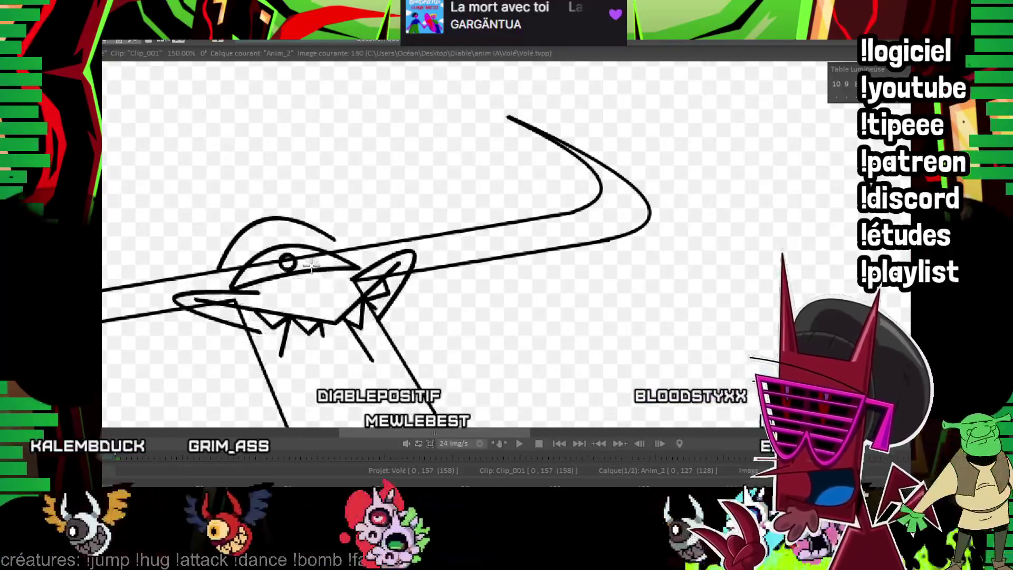
key(Right)
key(Right)
key(Right)
key(Right)
drag(309, 268, 531, 97)
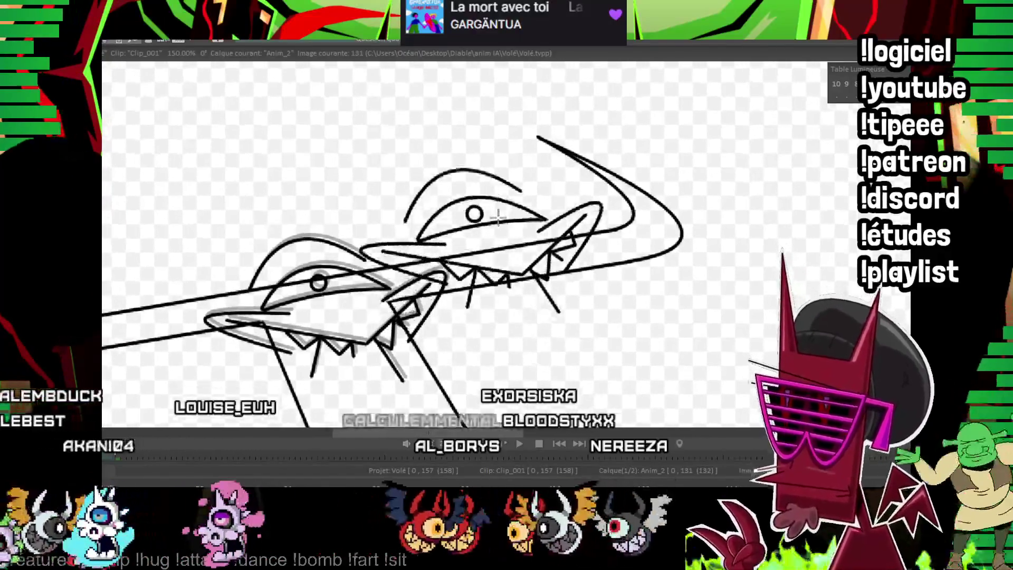
scroll(553, 244, down, 4)
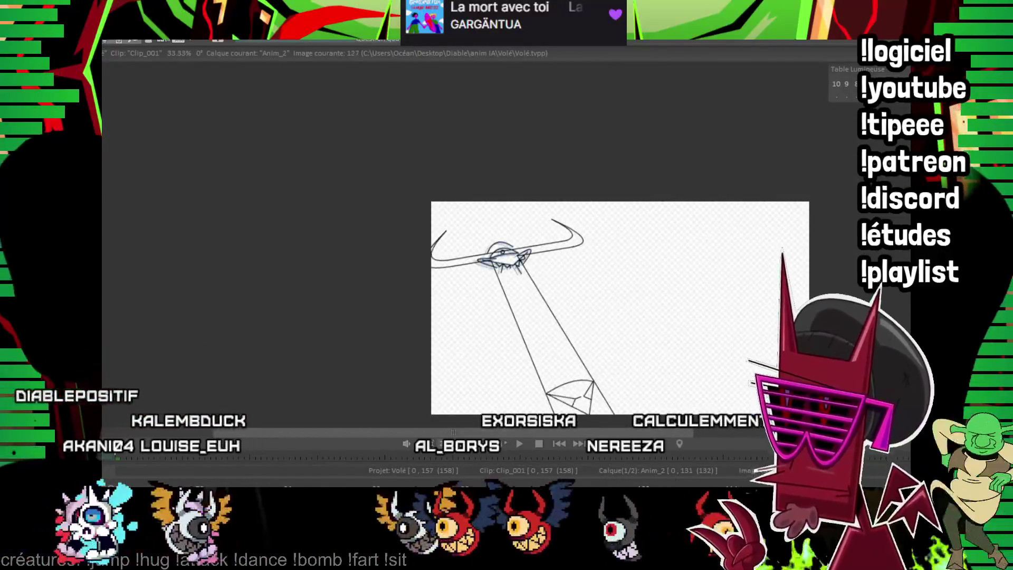
scroll(553, 245, up, 2)
scroll(553, 245, up, 2)
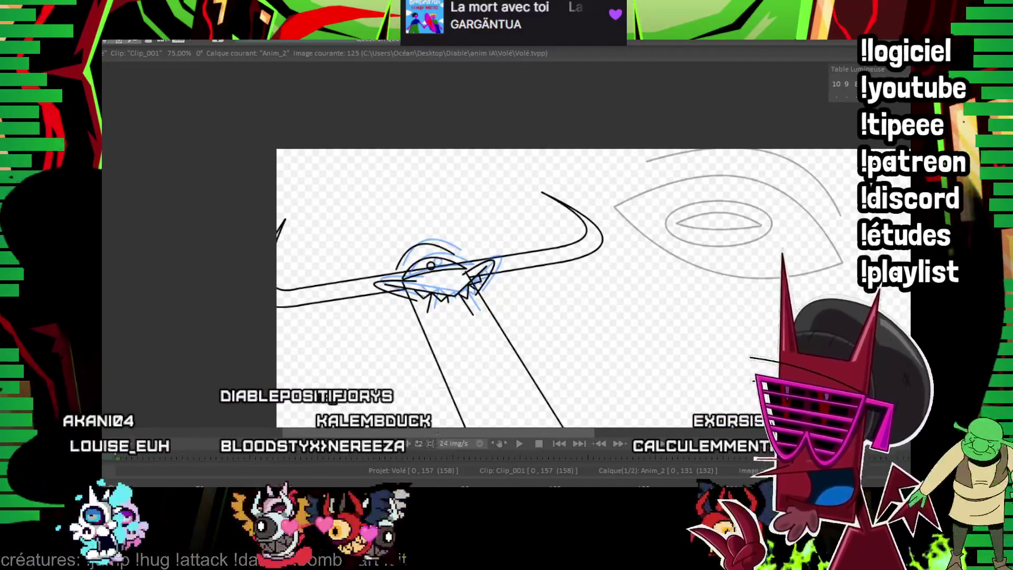
- Pan over the lower beam and back to the top, then jump back to frame 82
drag(801, 281, 651, 181)
drag(606, 330, 530, 289)
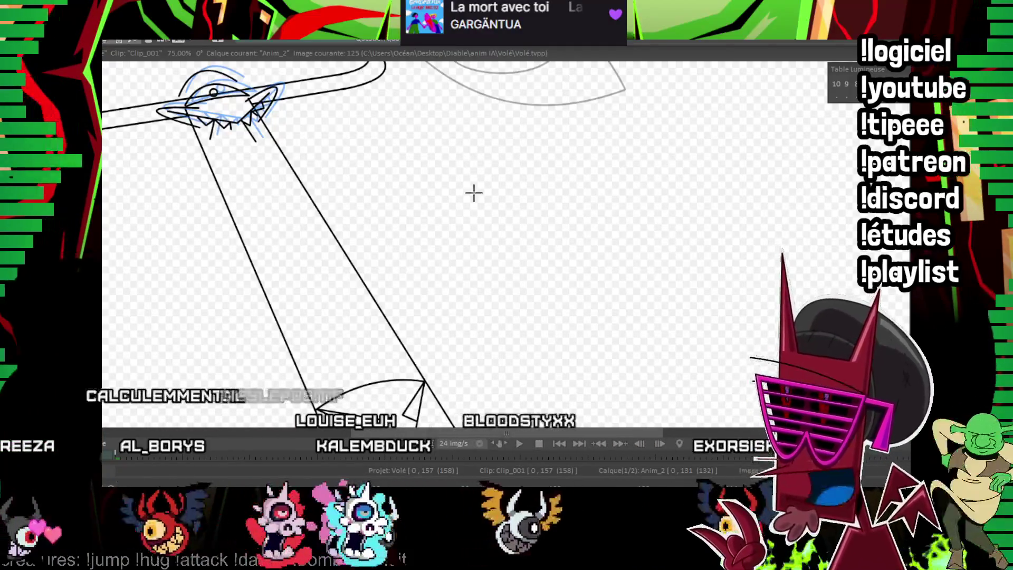
drag(472, 192, 445, 258)
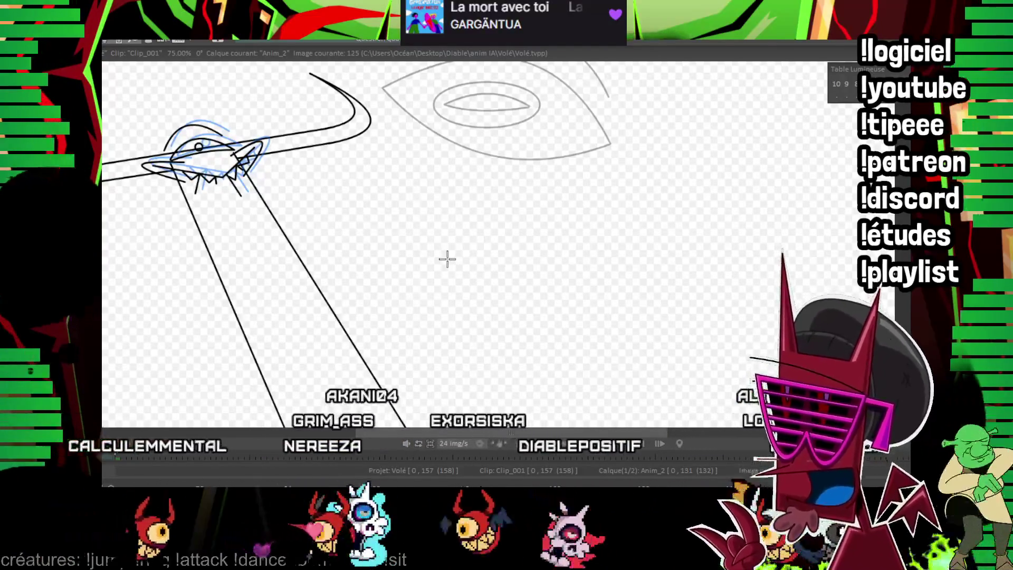
scroll(591, 210, down, 3)
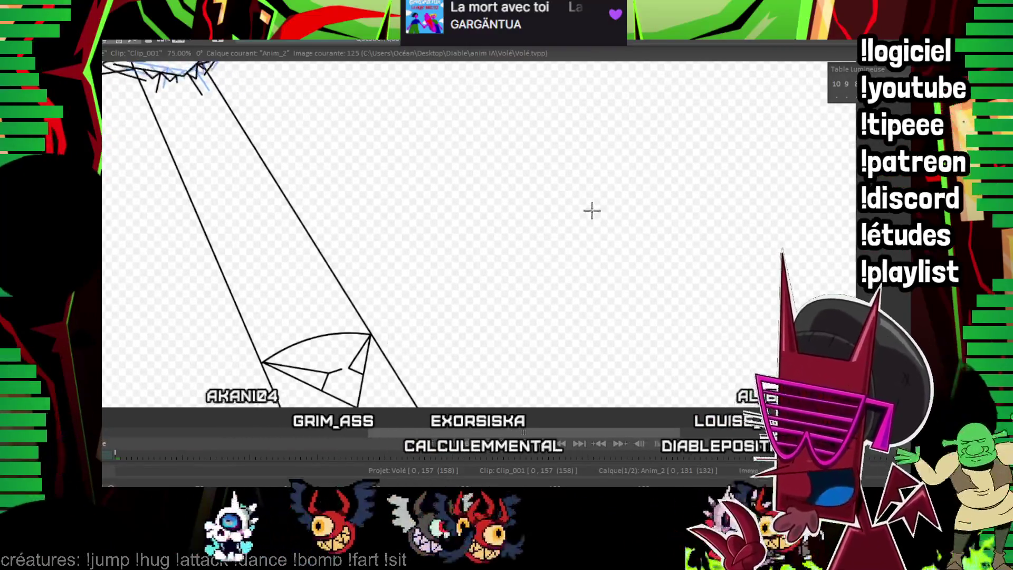
key(Left)
key(Left)
key(Left)
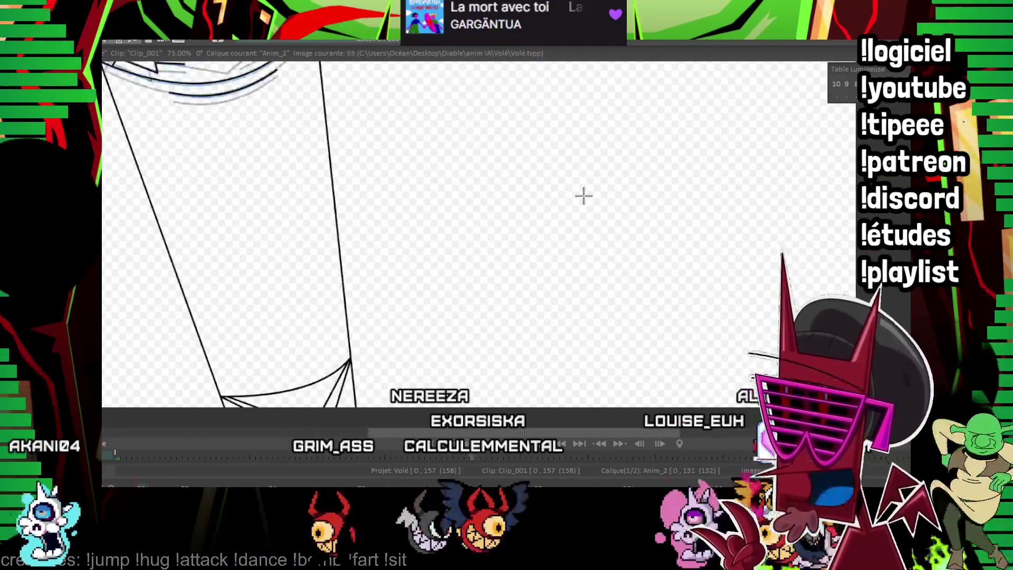
- Jump to image 0 and toggle between layers Anim_2 and Anim_01
key(Home)
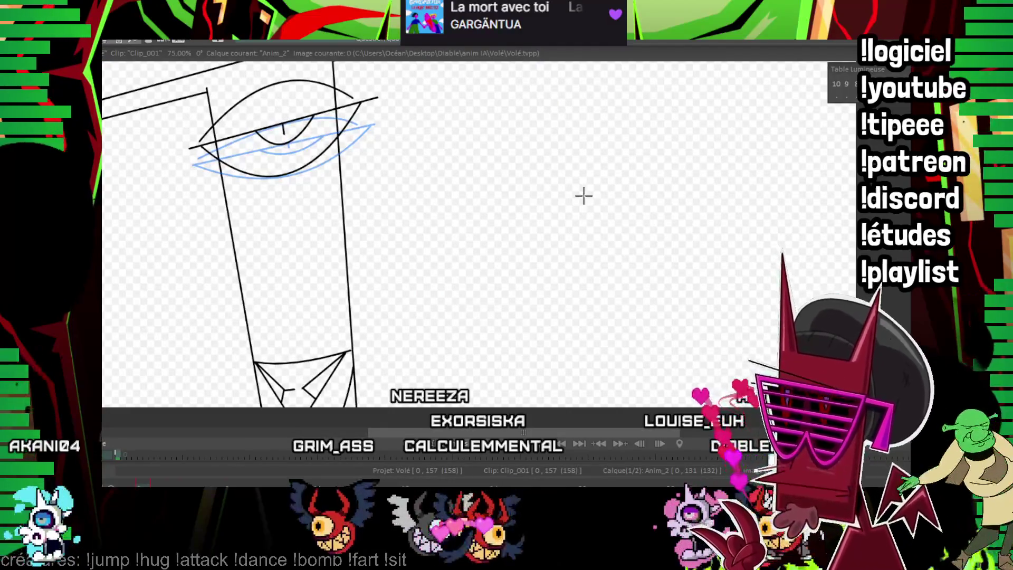
key(Down)
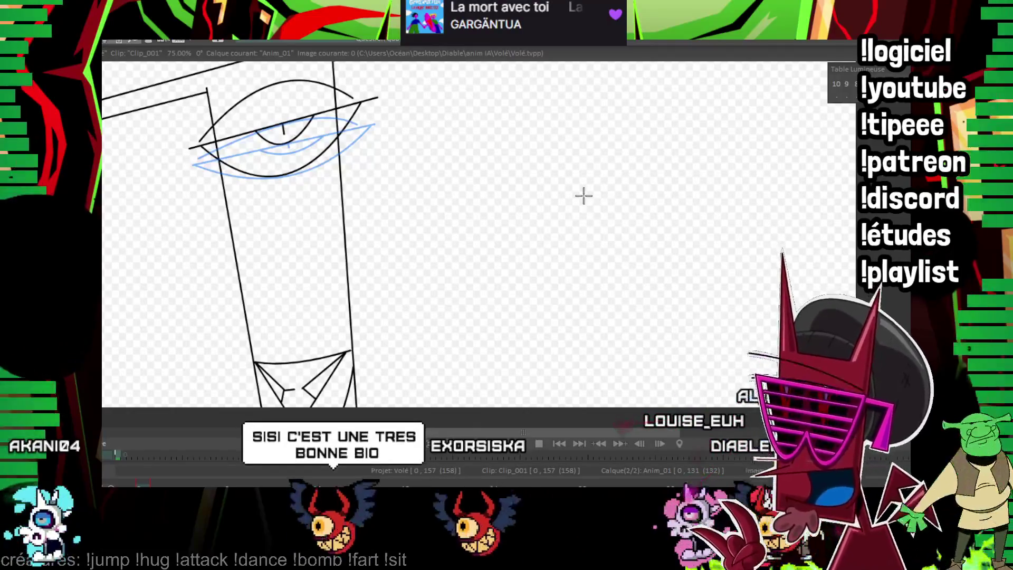
key(Up)
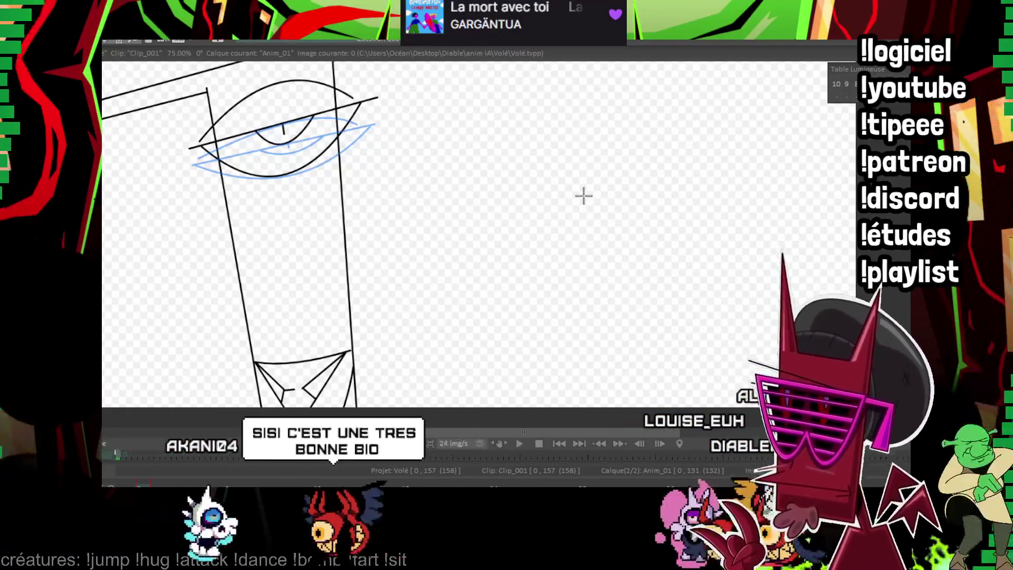
key(Down)
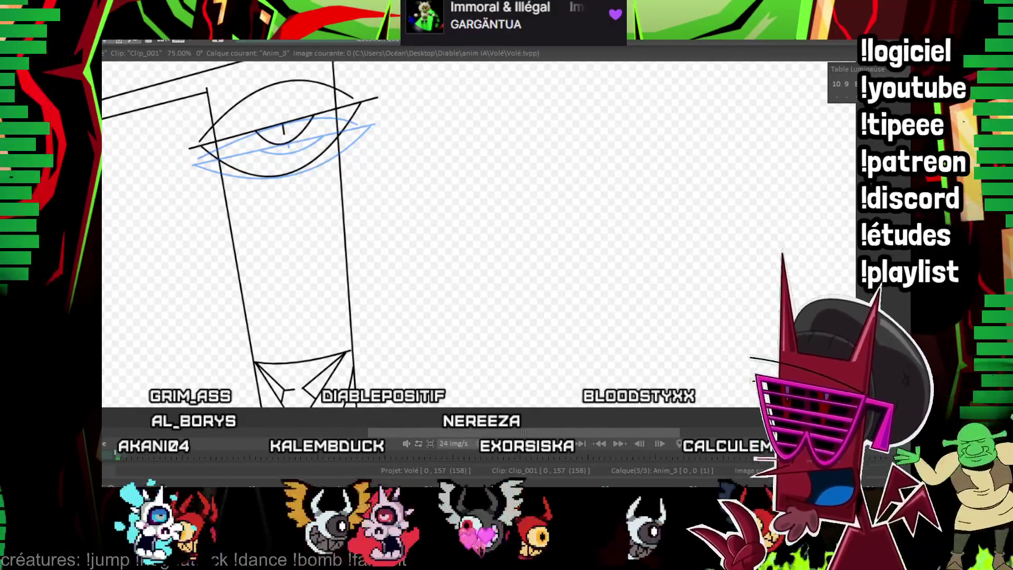
- Play the animation from the first frame
key(Return)
scroll(499, 210, down, 3)
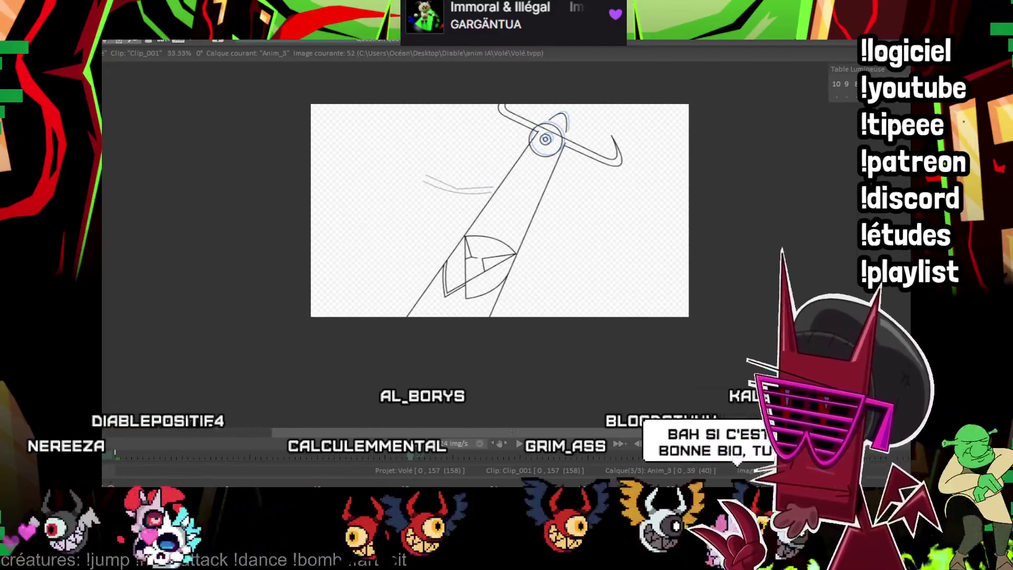
scroll(393, 269, up, 3)
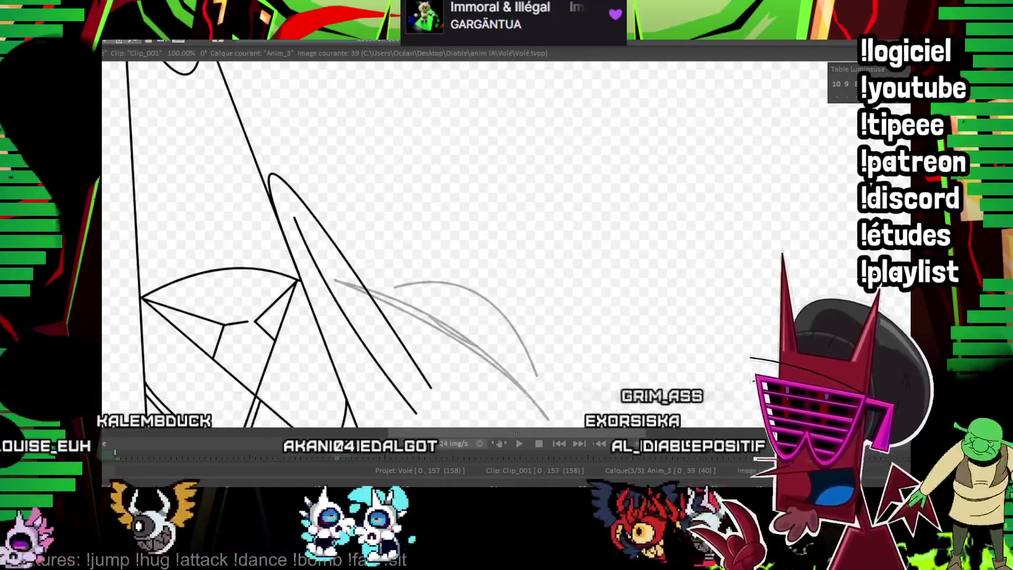
scroll(553, 222, up, 2)
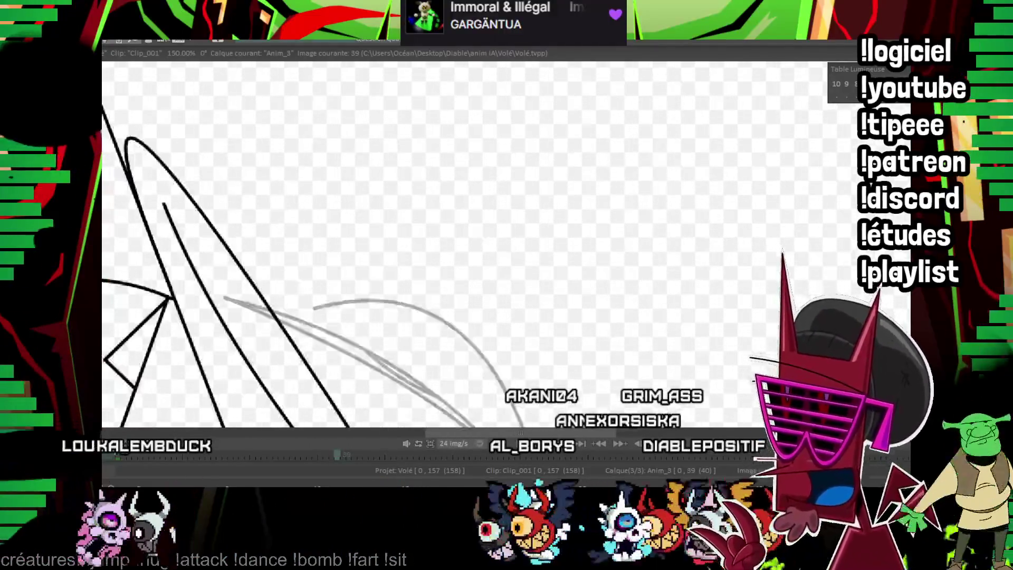
scroll(354, 163, up, 1)
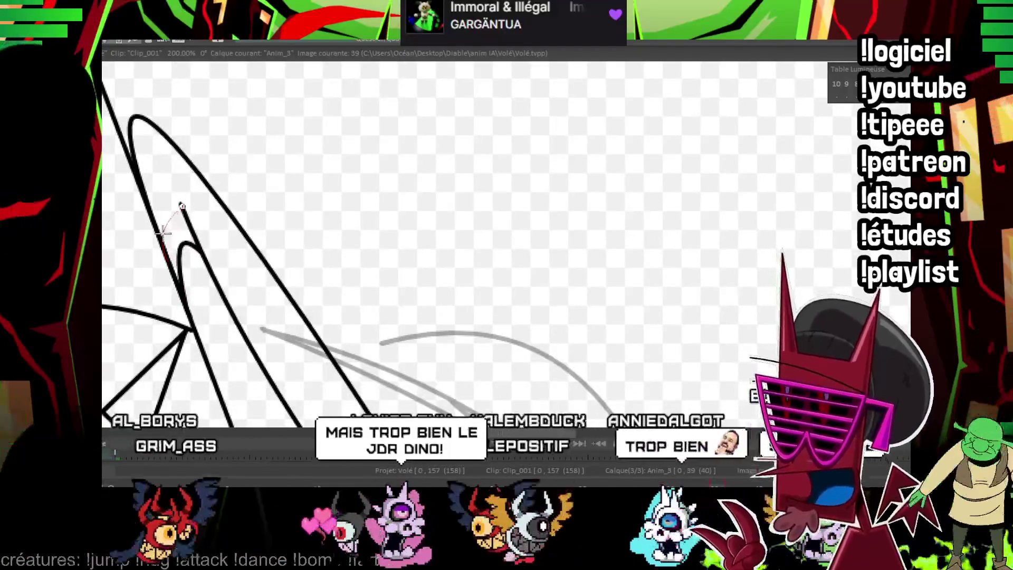
- Add a short stroke at the finger base, undoing and redoing to settle the black curves
drag(181, 208, 175, 232)
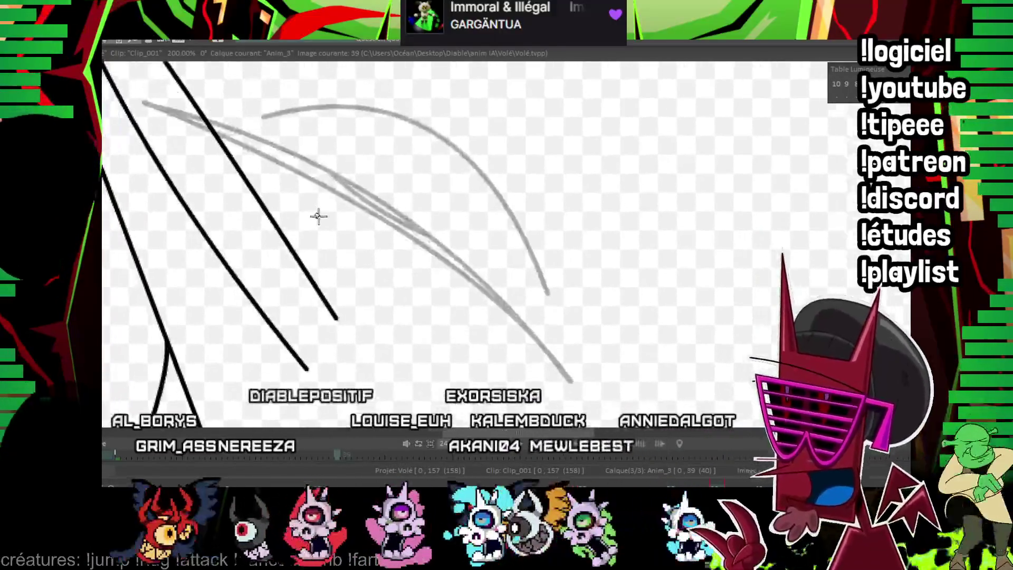
drag(318, 215, 333, 220)
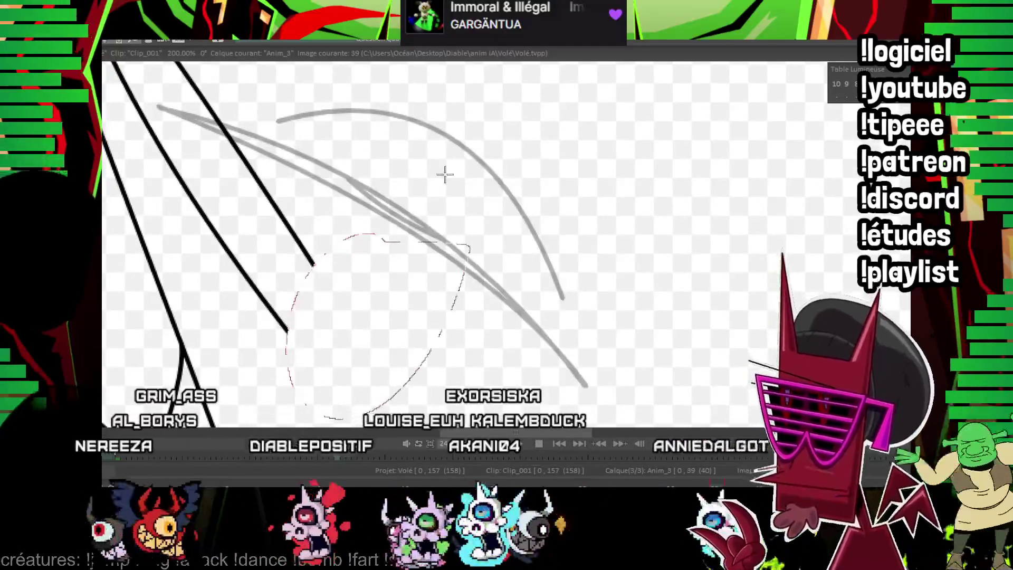
scroll(463, 237, down, 3)
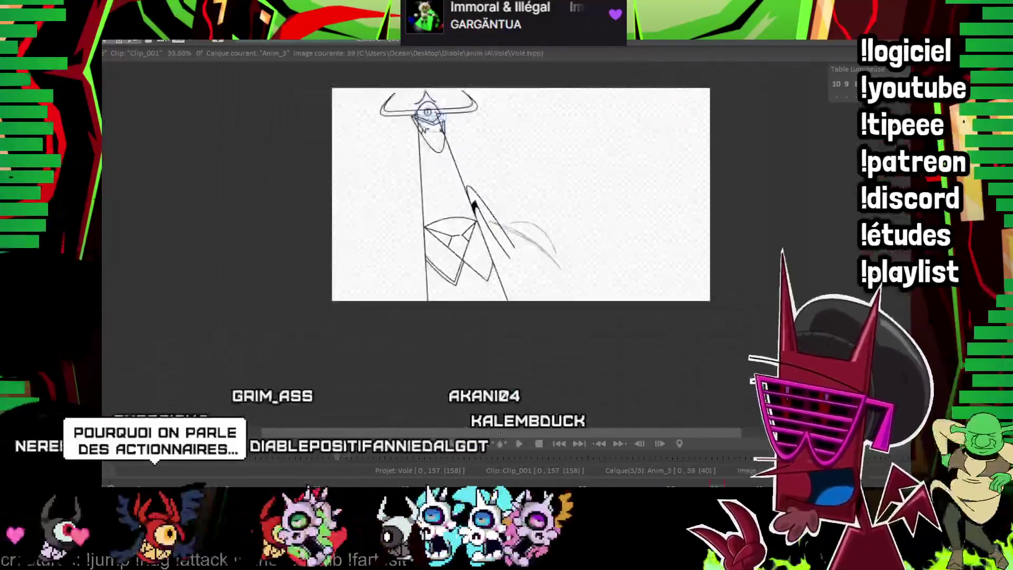
scroll(462, 238, up, 3)
scroll(444, 236, up, 1)
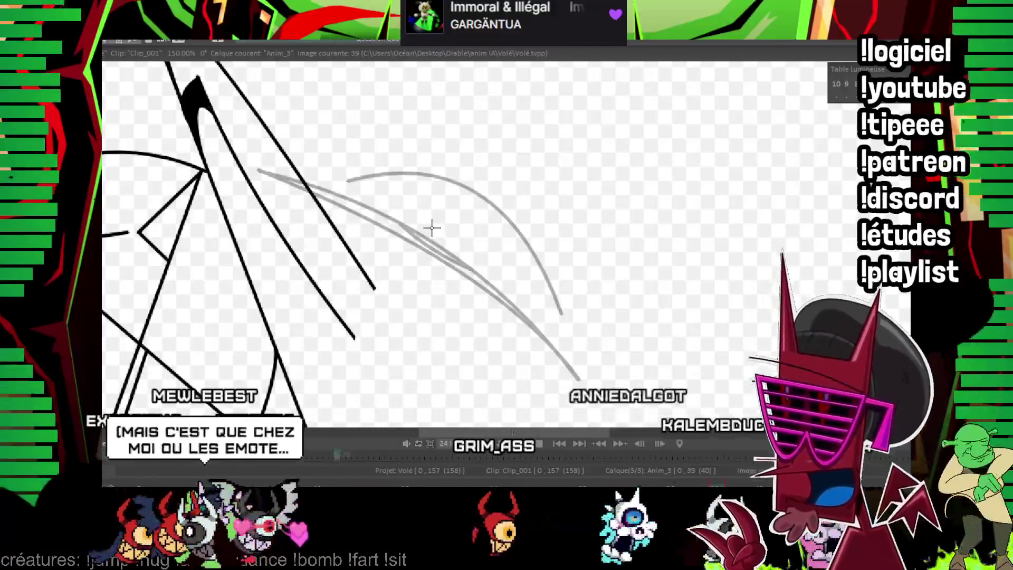
key(Right)
key(Left)
key(Left)
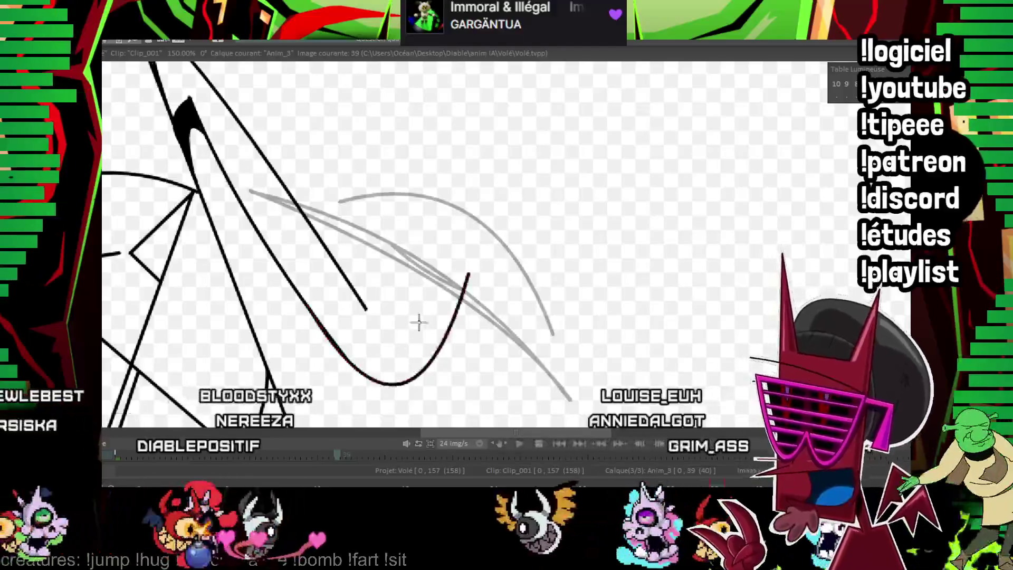
key(Right)
key(Left)
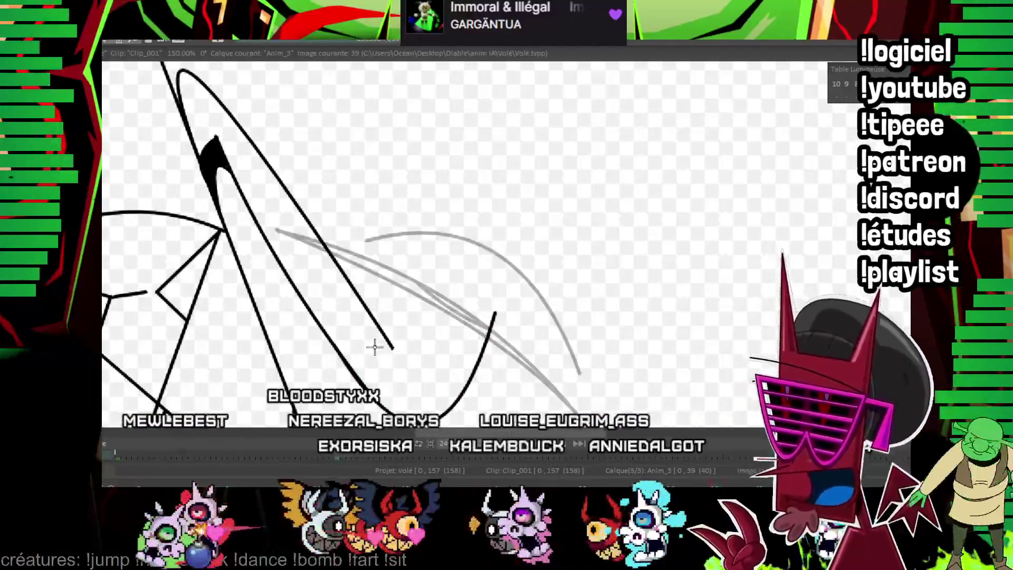
key(Left)
key(Left)
key(Left)
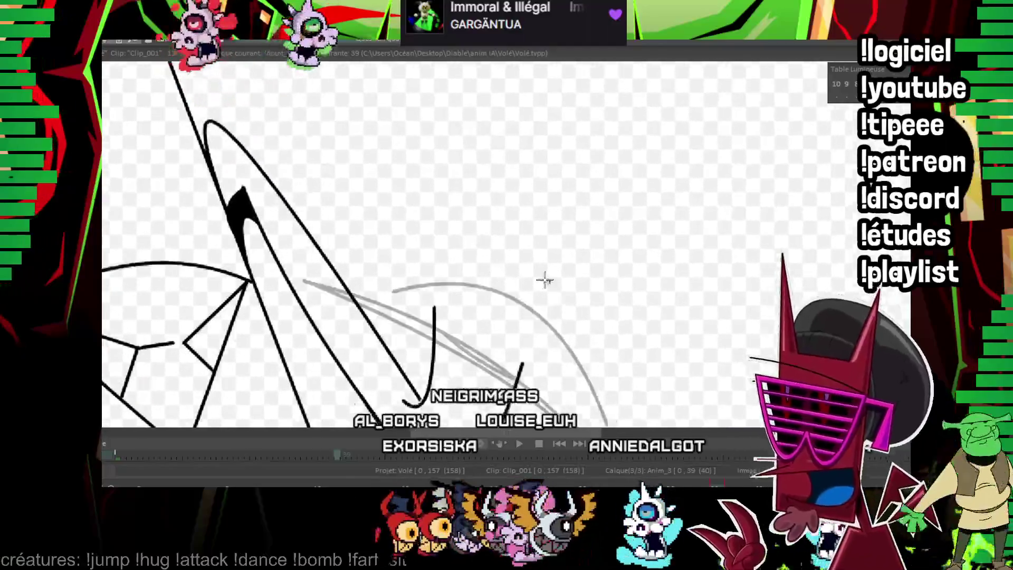
key(Left)
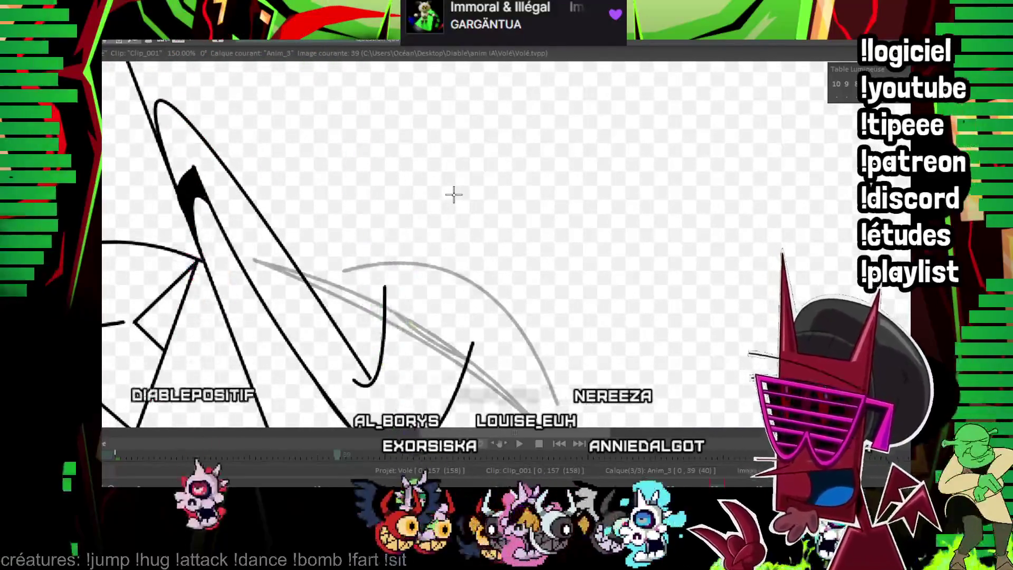
scroll(430, 222, down, 3)
scroll(430, 222, down, 1)
scroll(430, 222, up, 3)
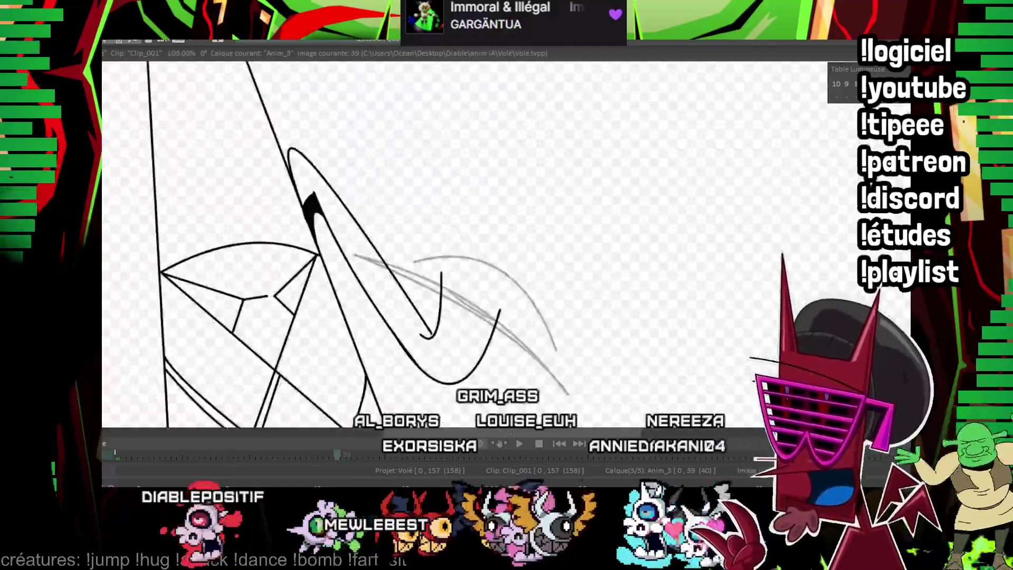
scroll(707, 190, up, 2)
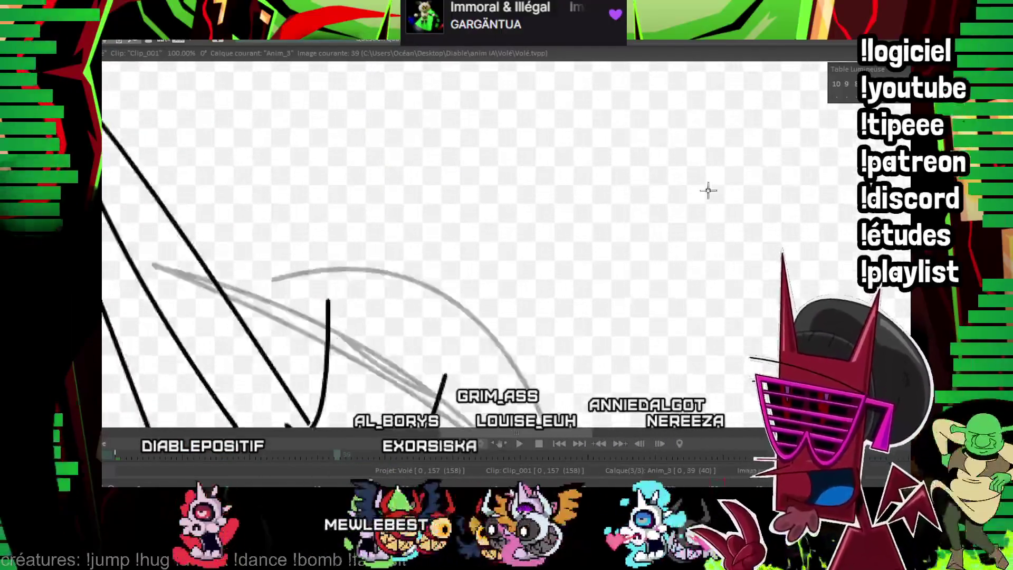
scroll(361, 199, up, 2)
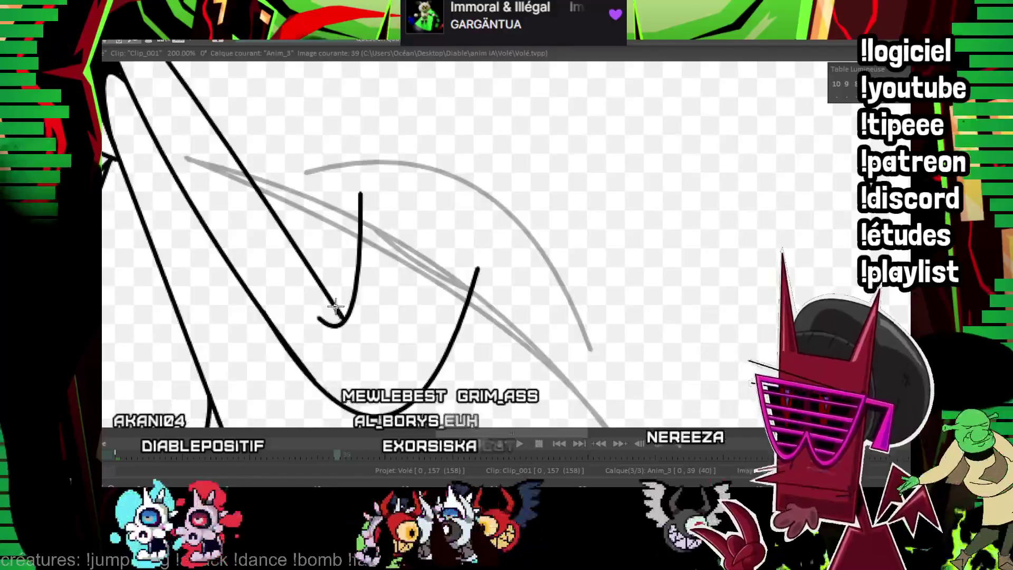
scroll(348, 177, up, 2)
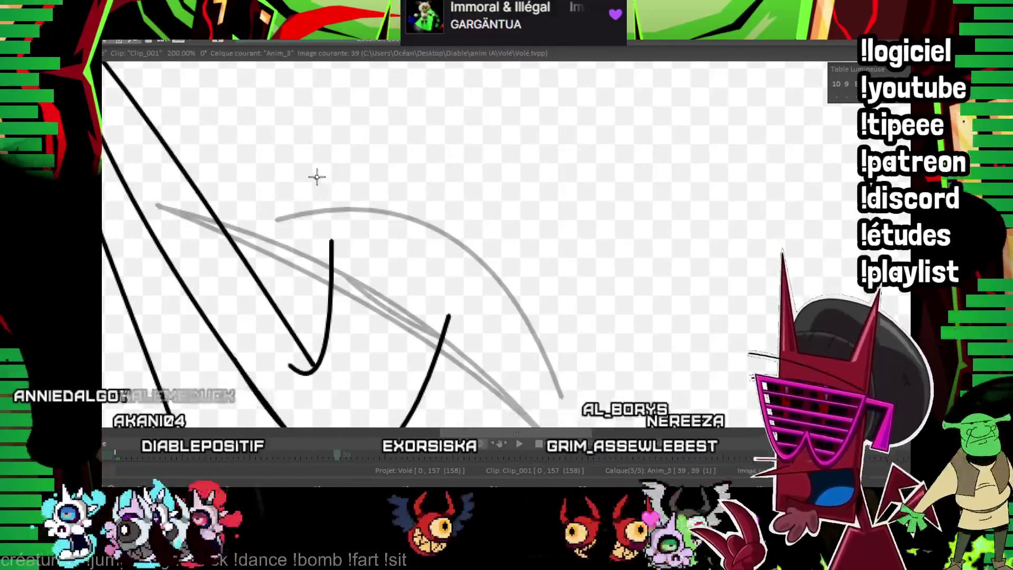
- Draw the angular head outline and its curved lower edge from the neck line
drag(317, 176, 510, 299)
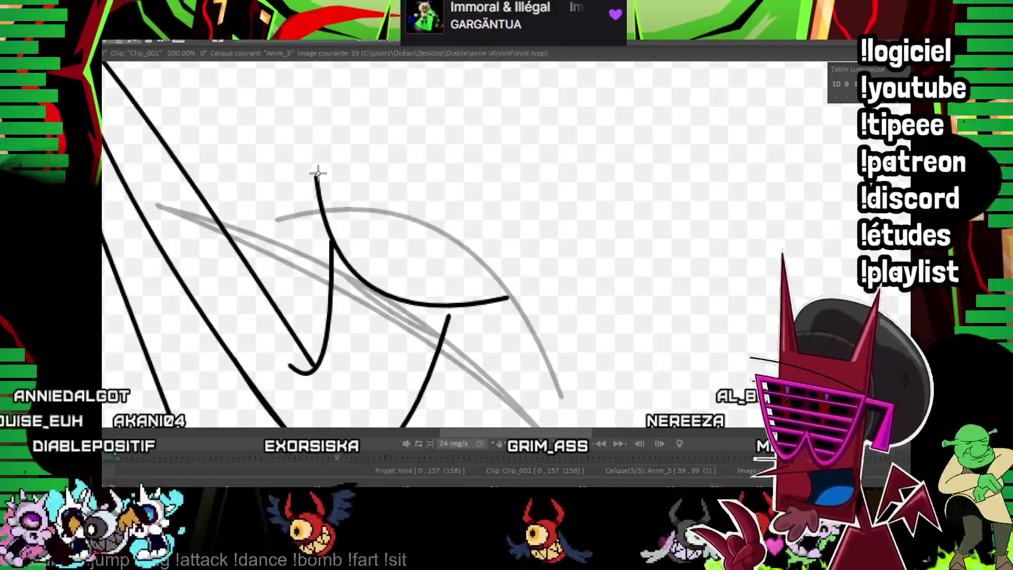
drag(317, 175, 367, 110)
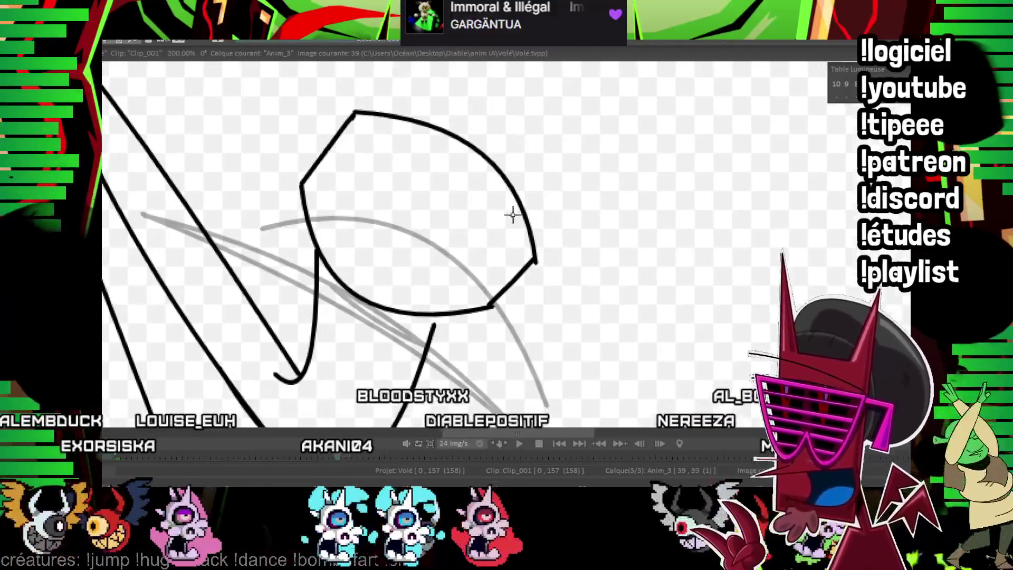
drag(512, 224, 475, 256)
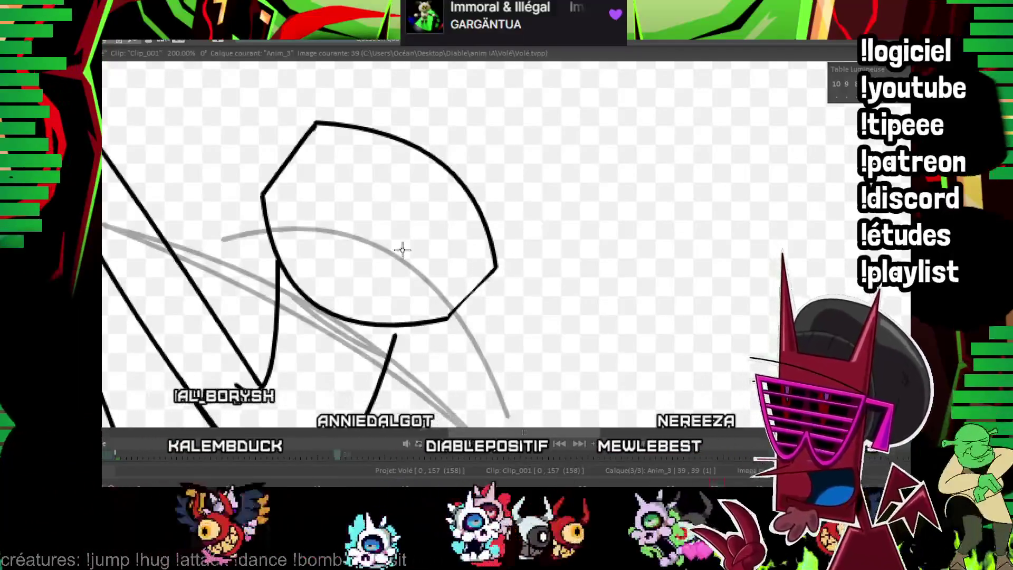
- Add strokes along and between the legs and the curve inside the head
drag(380, 387, 398, 325)
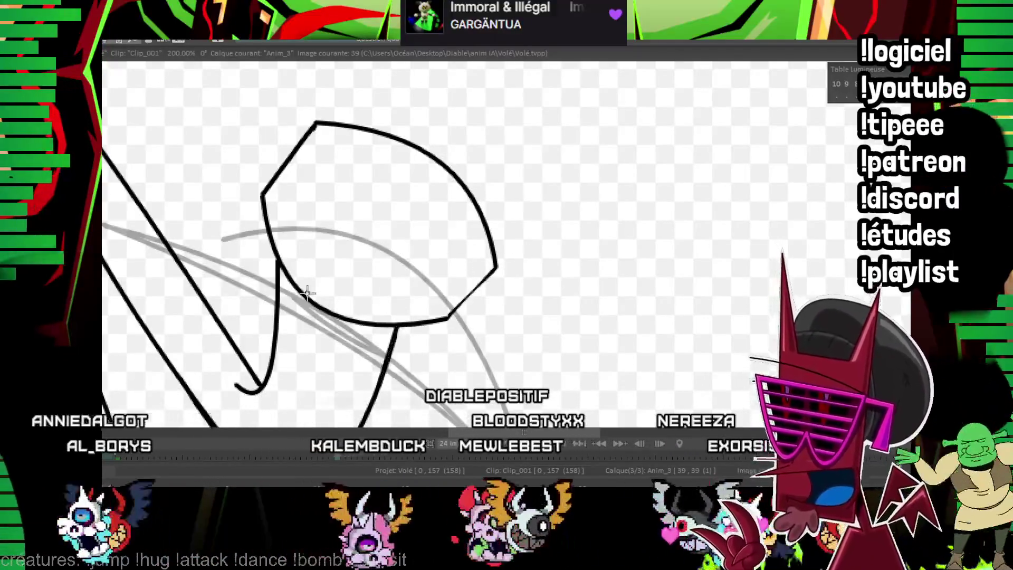
drag(279, 302, 385, 363)
drag(386, 216, 379, 241)
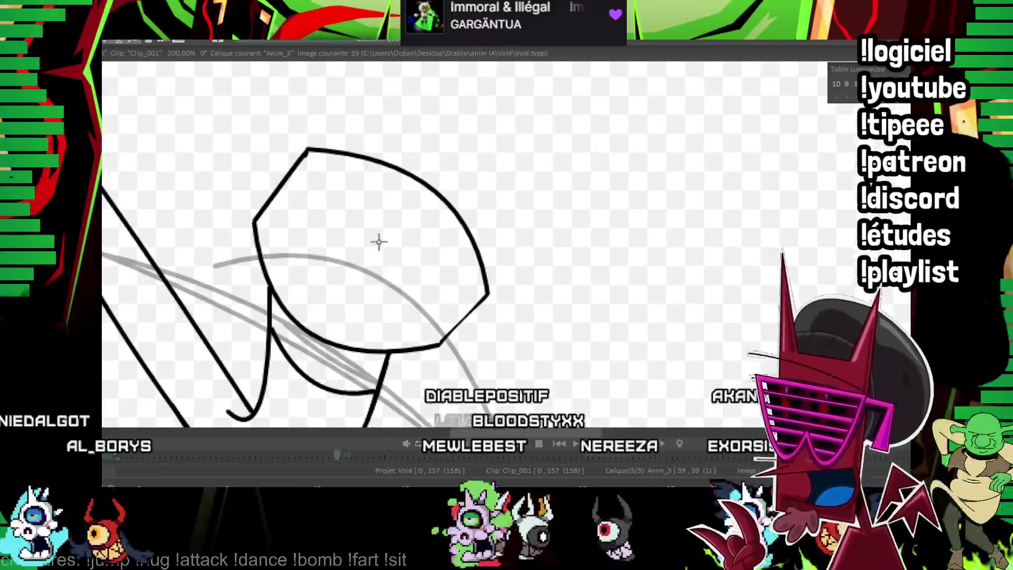
drag(421, 286, 435, 289)
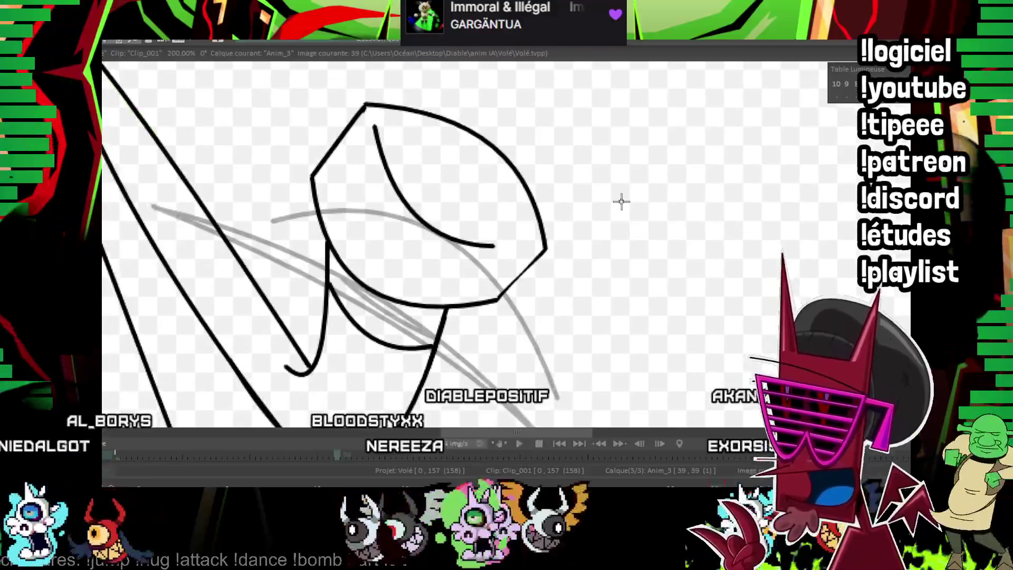
drag(619, 170, 463, 196)
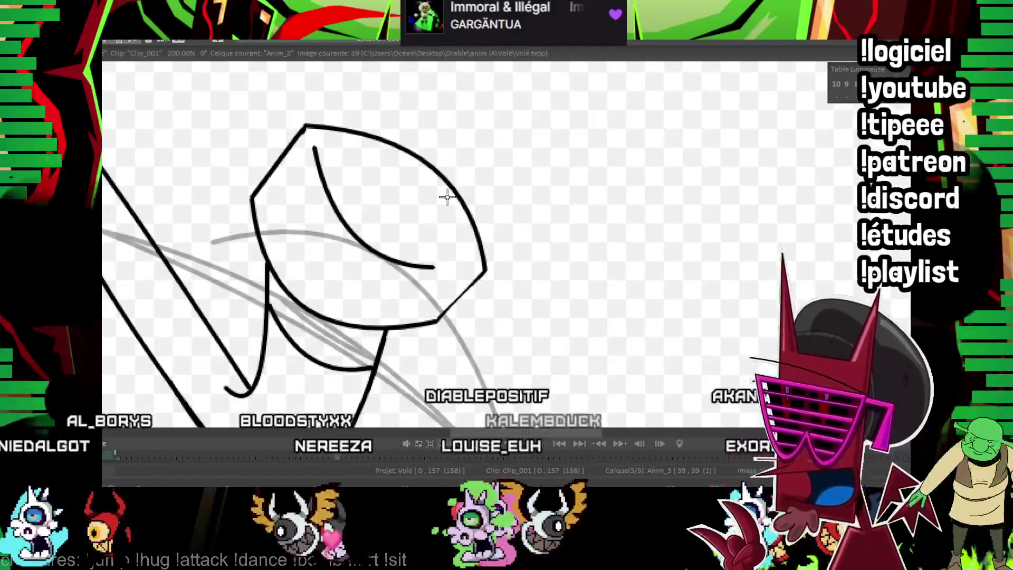
scroll(642, 190, up, 2)
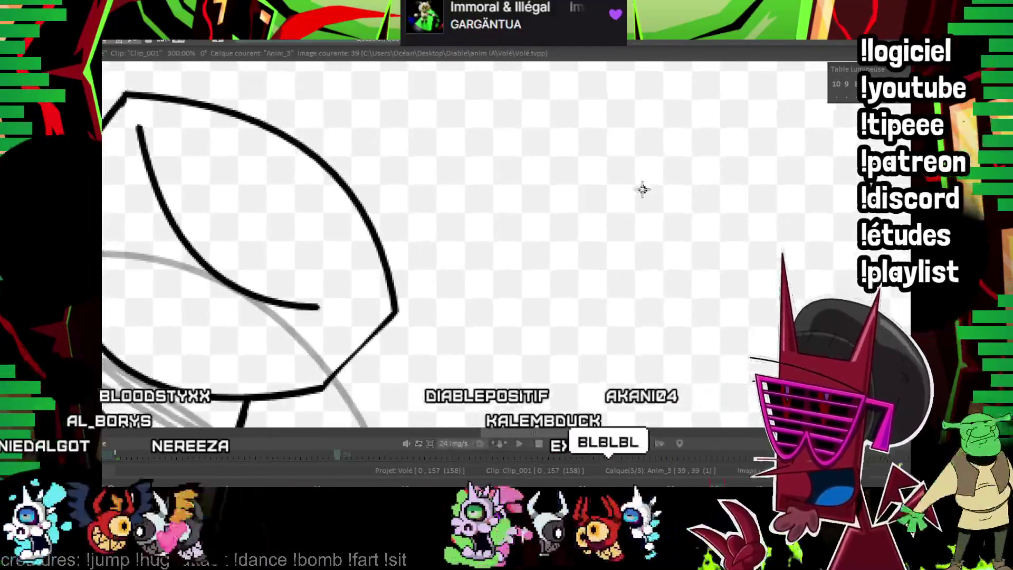
scroll(525, 204, down, 1)
scroll(395, 192, down, 1)
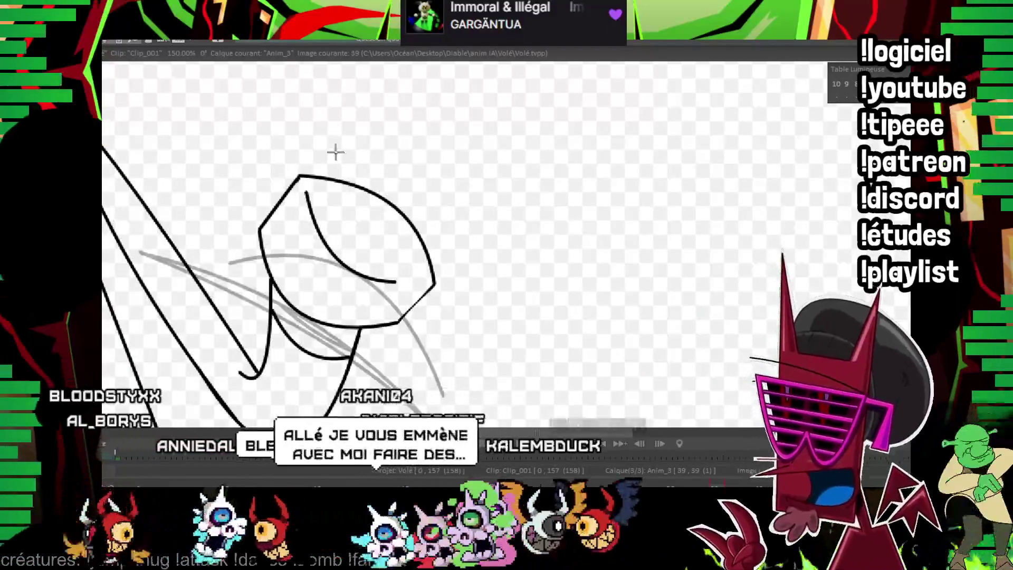
- Ink the arm line and the angular hand's vertical and diagonal finger strokes, undoing one stray stroke
mouse_move(352, 222)
mouse_down()
mouse_move(304, 219)
mouse_move(440, 207)
mouse_move(351, 146)
mouse_up()
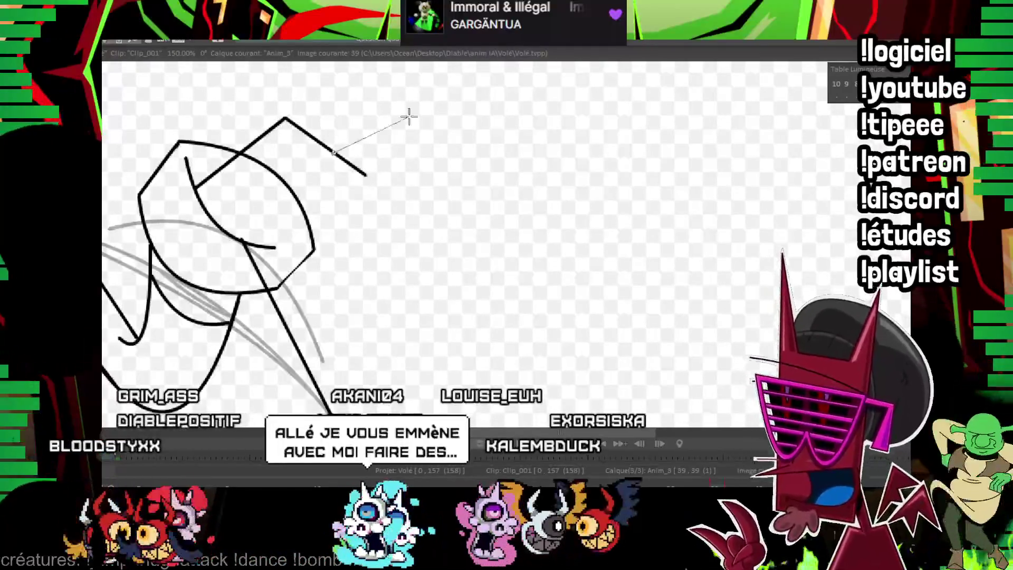
scroll(497, 215, down, 2)
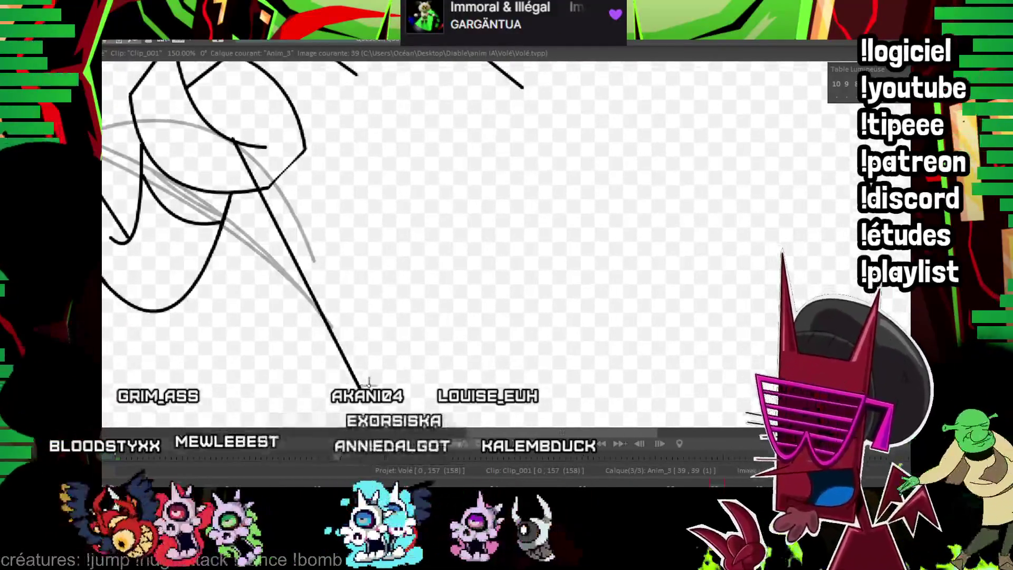
drag(412, 393, 413, 325)
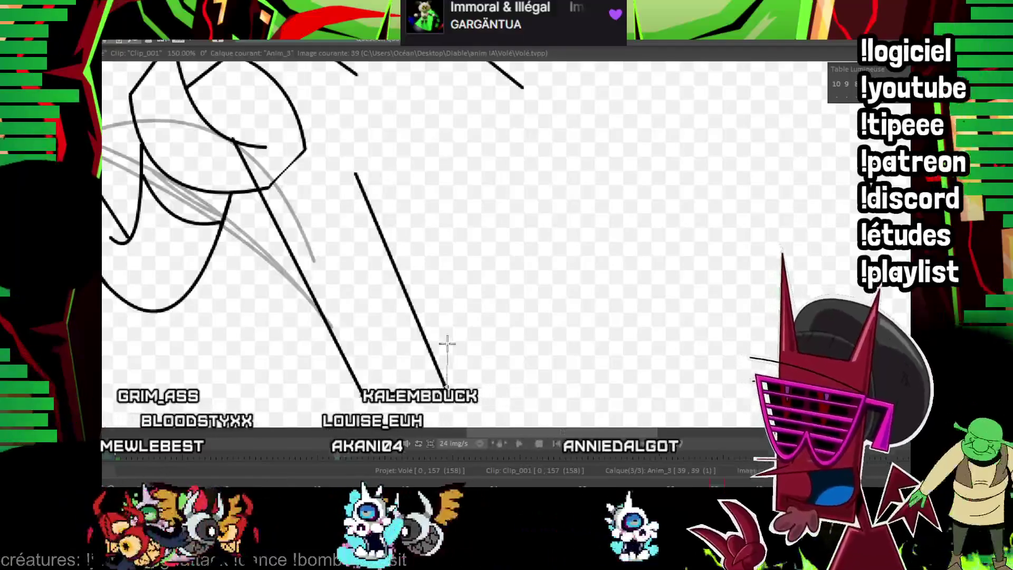
drag(448, 388, 438, 159)
drag(442, 273, 473, 388)
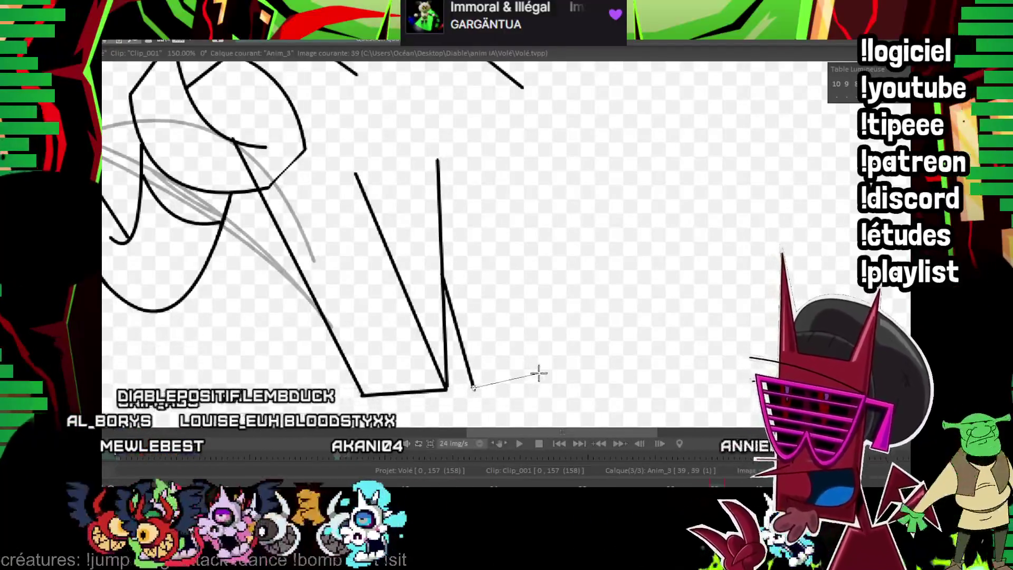
scroll(497, 164, up, 2)
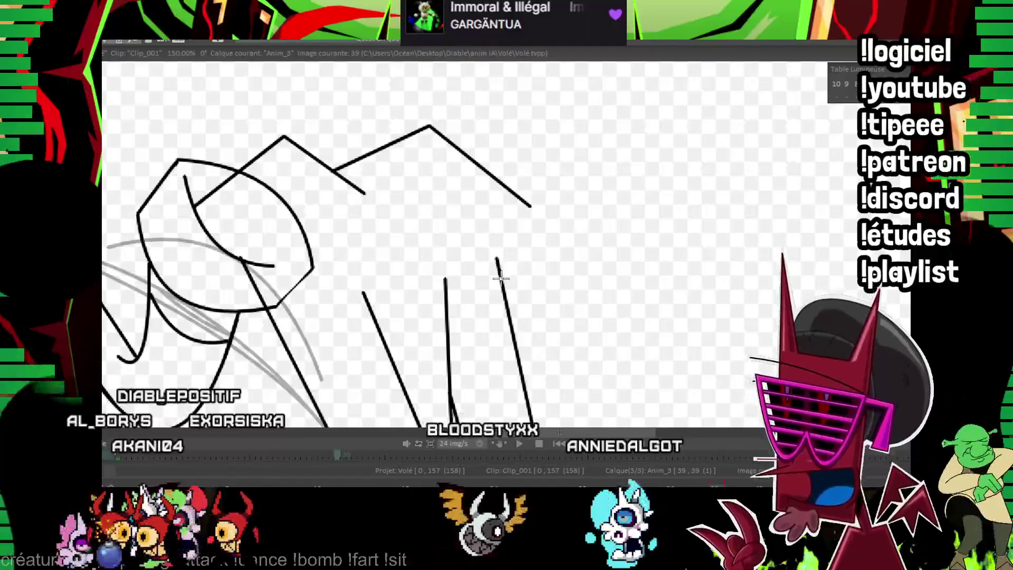
drag(576, 341, 617, 250)
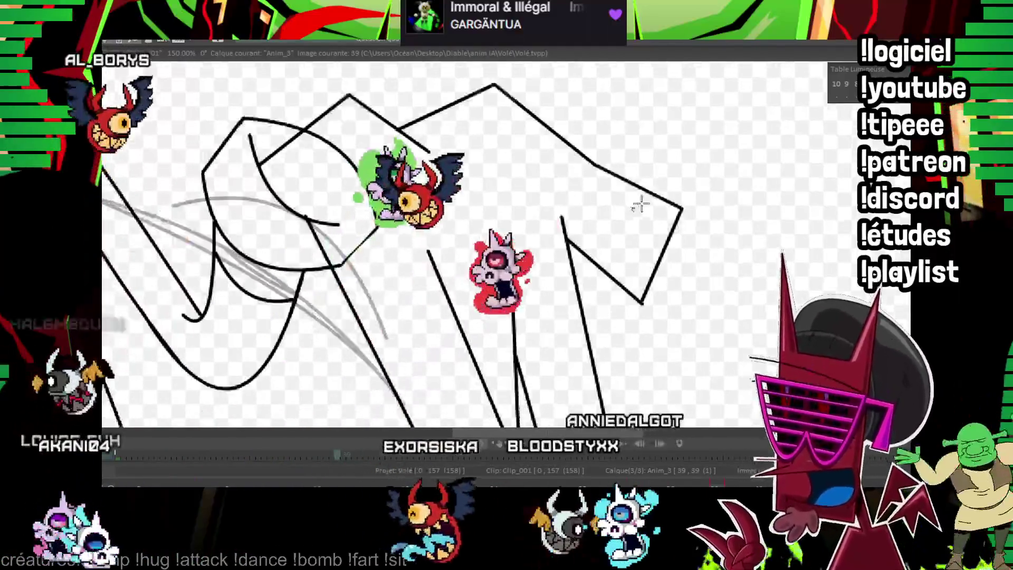
scroll(586, 229, down, 1)
scroll(557, 216, up, 1)
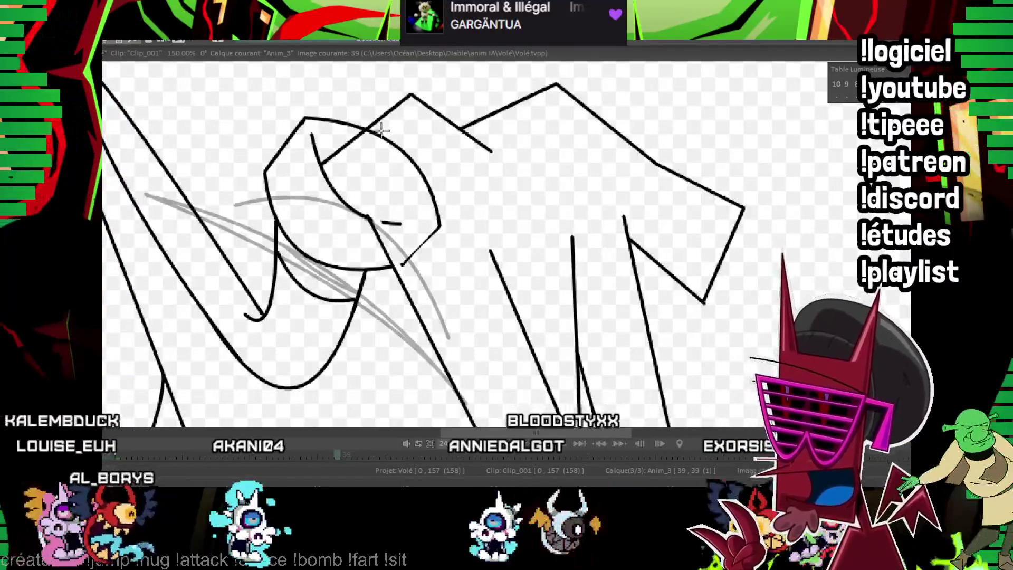
key(ctrl+z)
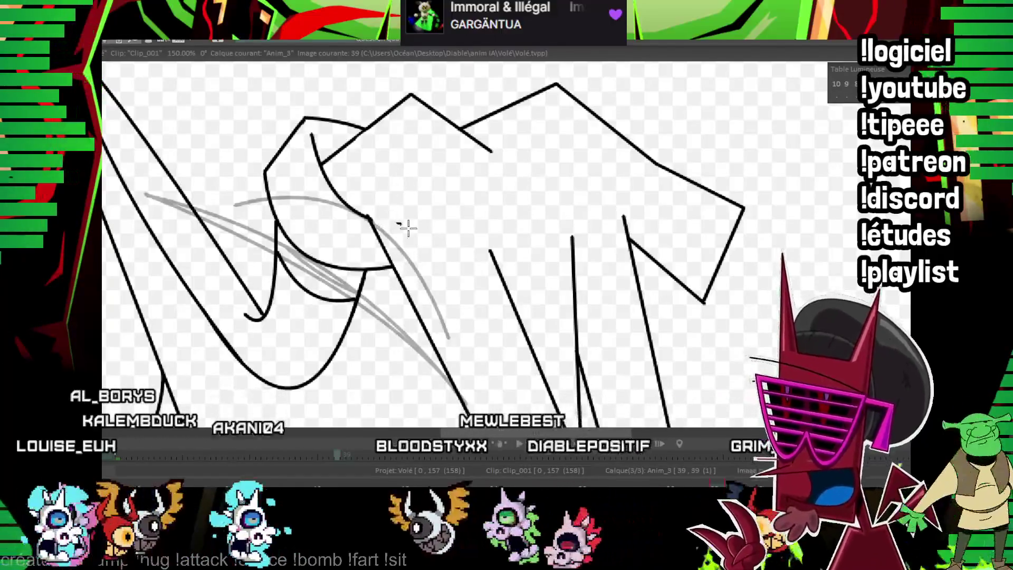
scroll(466, 220, up, 1)
scroll(476, 227, down, 4)
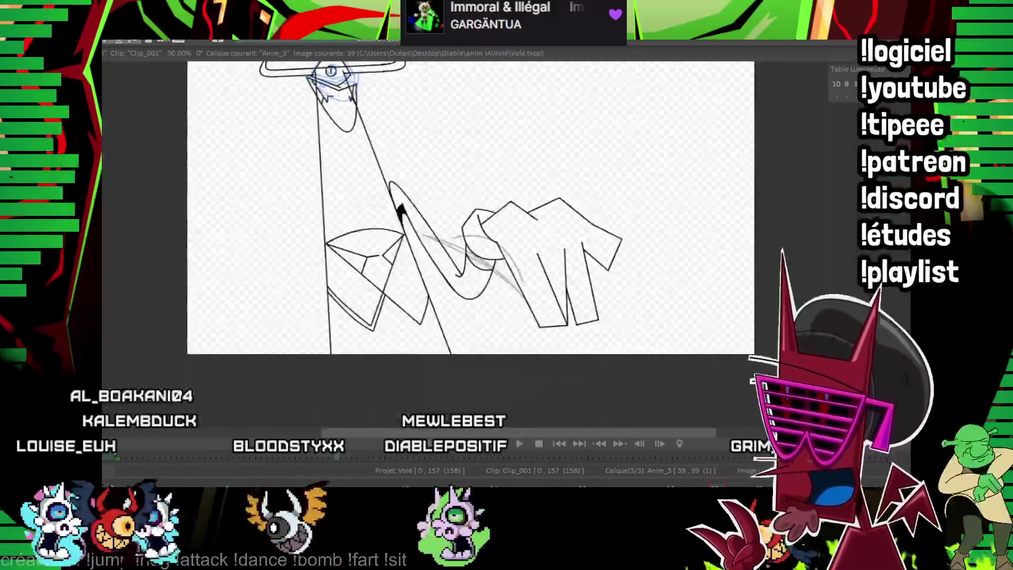
scroll(476, 227, down, 2)
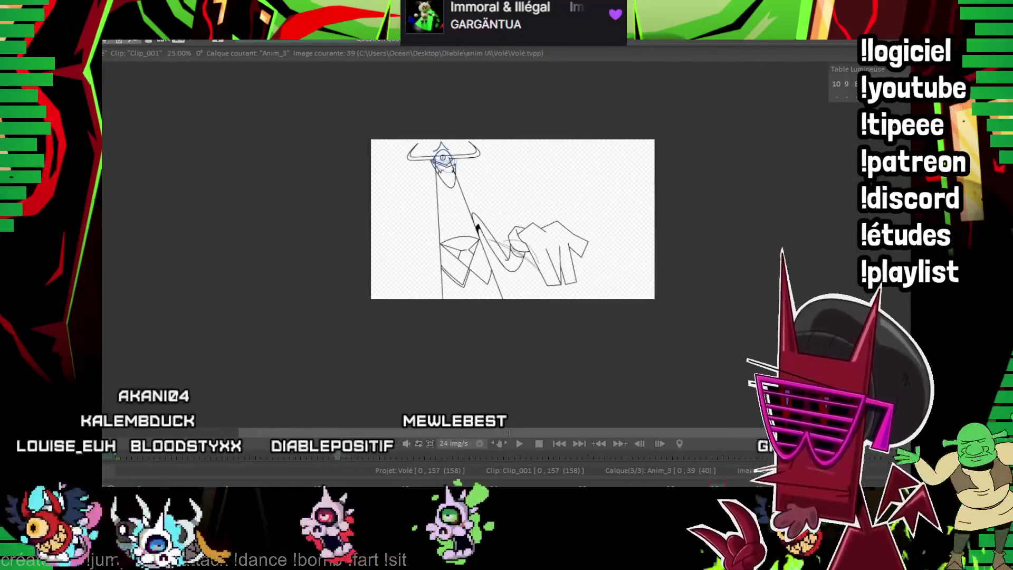
key(Right)
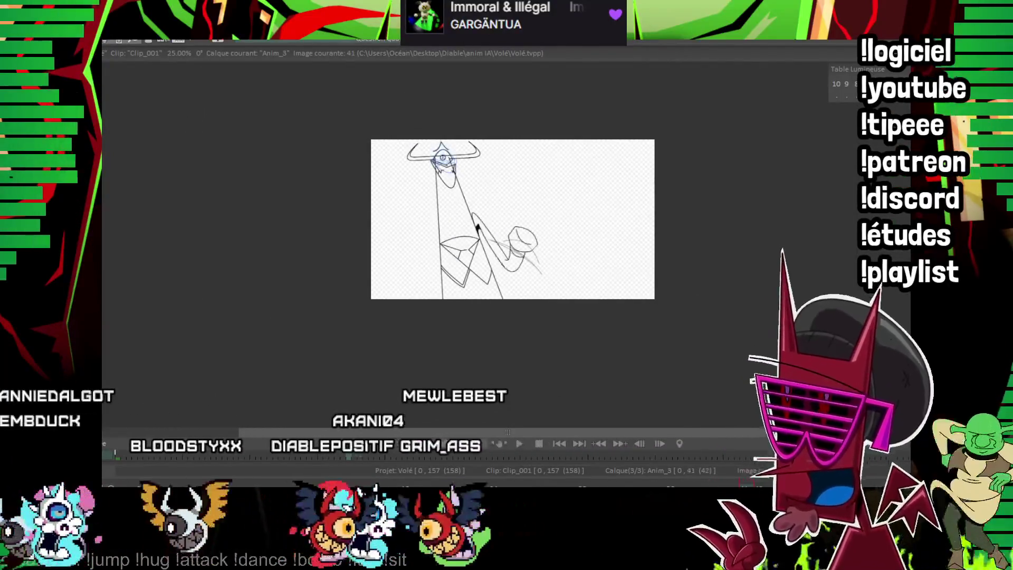
key(Left)
key(Left)
scroll(477, 228, up, 2)
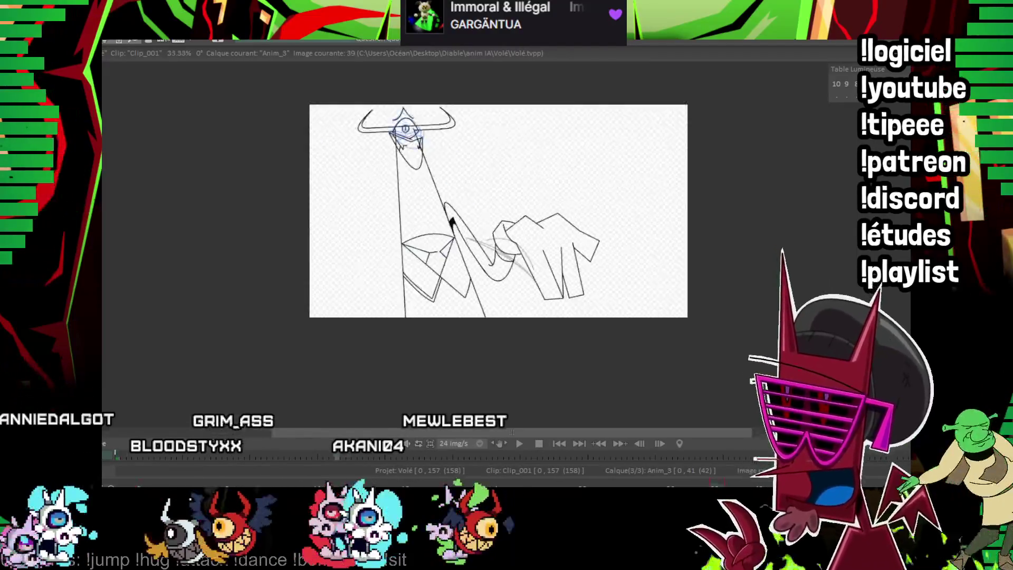
scroll(476, 227, up, 3)
key(Left)
- Shift the hand and head strokes down-right, advance to frame 41 and show the onion-skin guide
drag(427, 243, 445, 292)
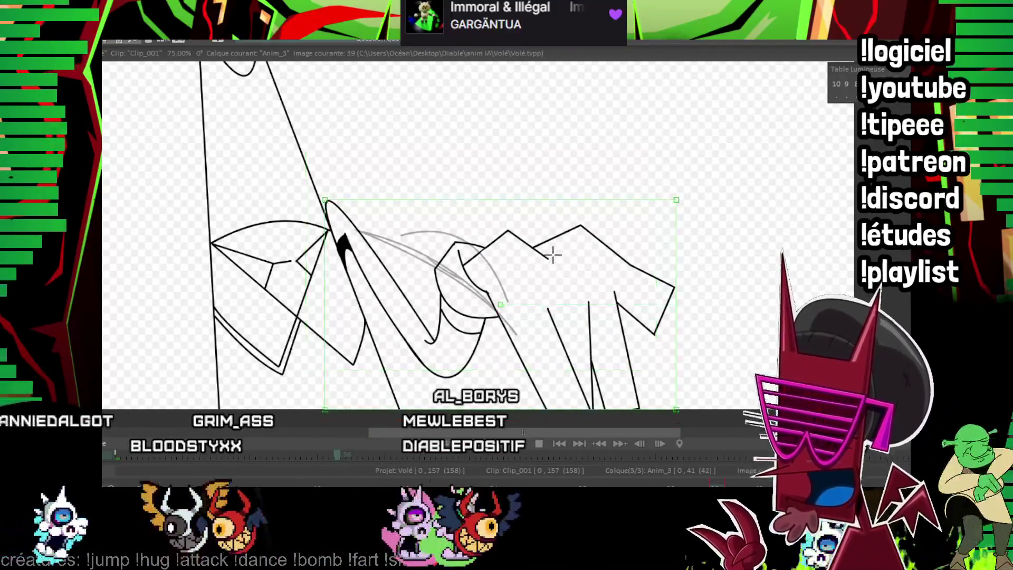
key(Right)
key(Right)
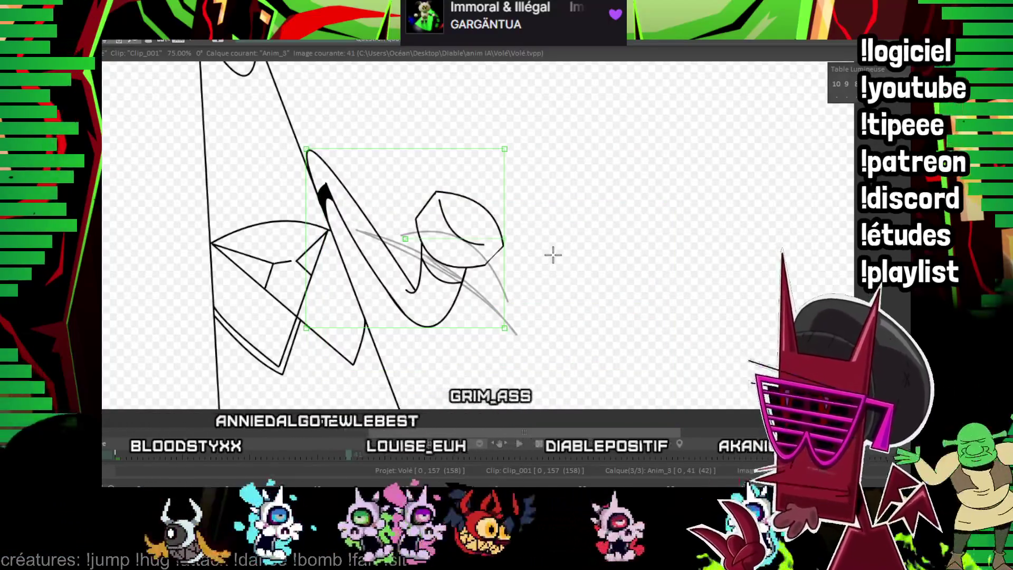
key(o)
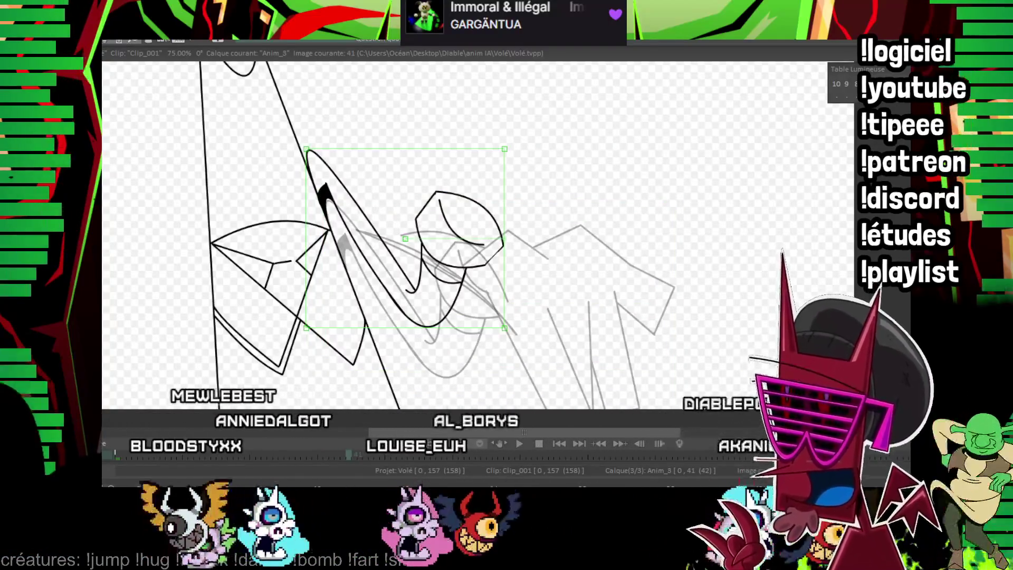
scroll(573, 292, up, 1)
scroll(572, 292, up, 1)
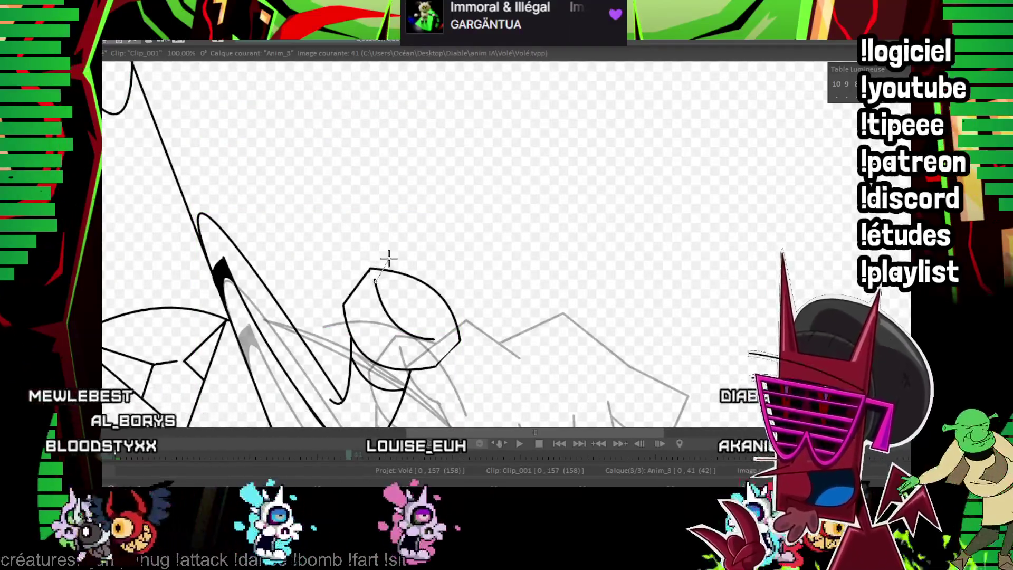
scroll(515, 158, up, 1)
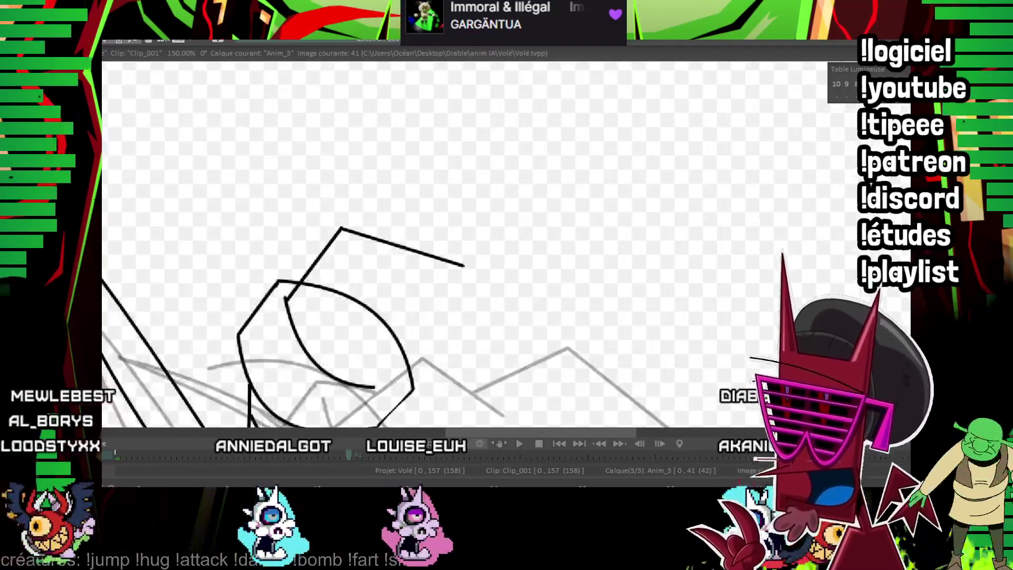
scroll(515, 158, up, 1)
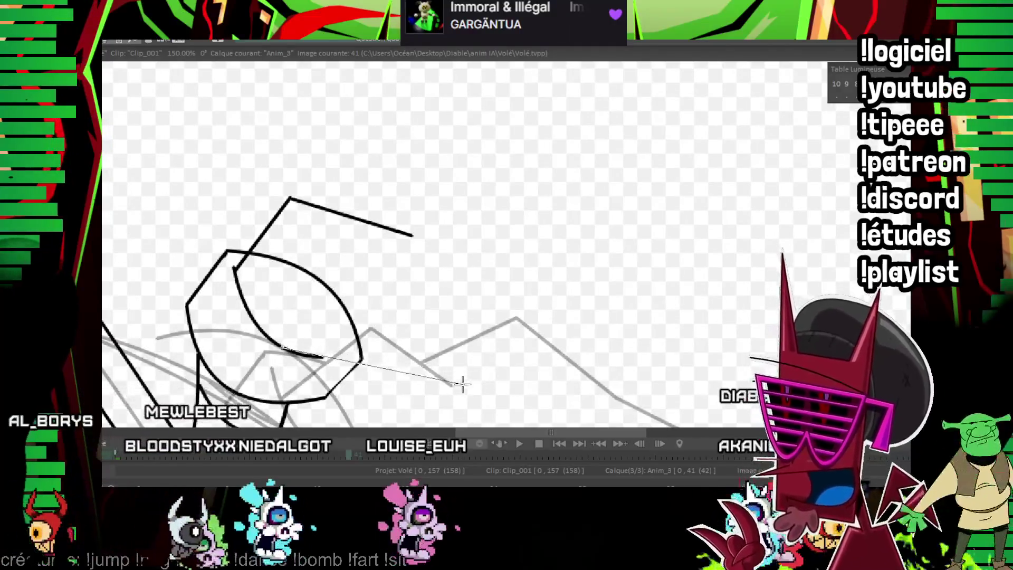
- Draw the angular hand outline, inner finger stroke and second finger chevron with polyline clicks on frame 41
click(461, 385)
click(395, 139)
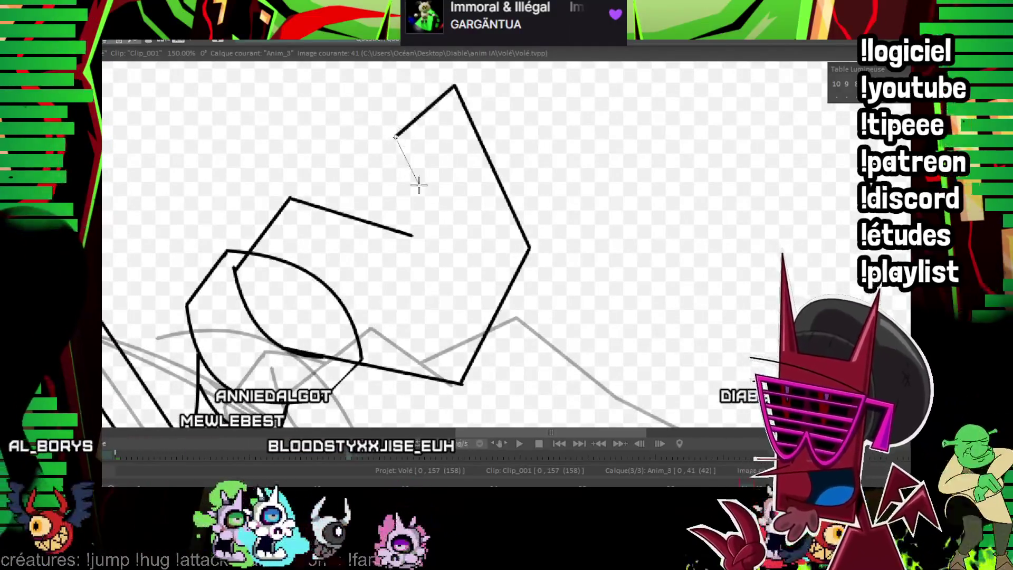
click(456, 253)
click(433, 334)
key(ctrl+z)
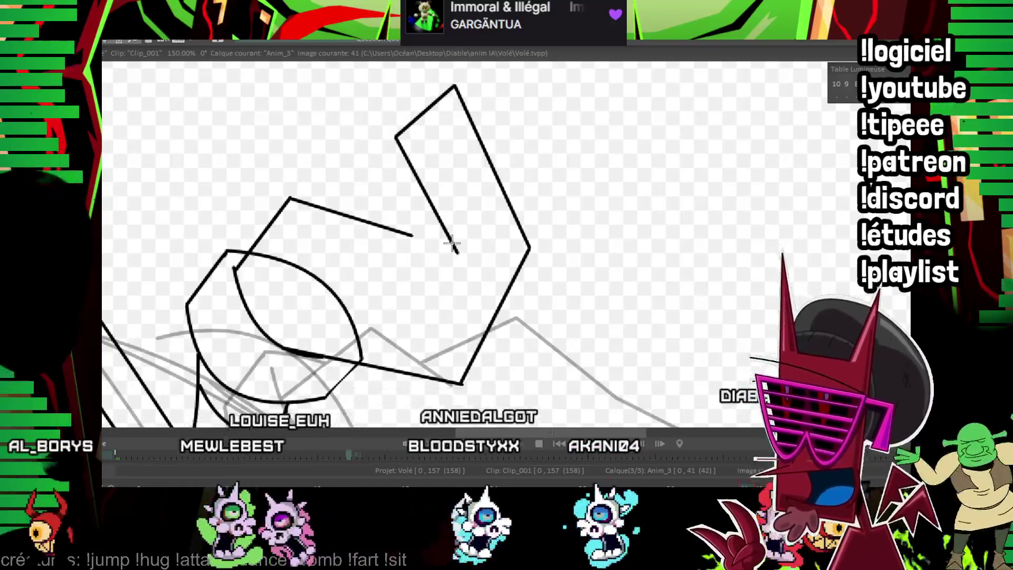
click(401, 326)
click(461, 383)
click(557, 348)
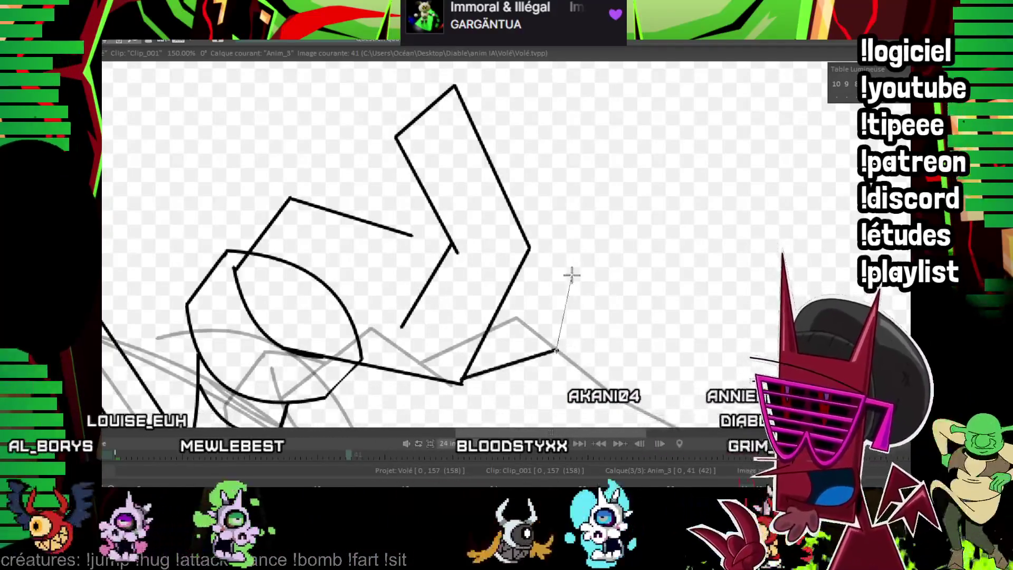
click(580, 236)
click(491, 82)
key(Left)
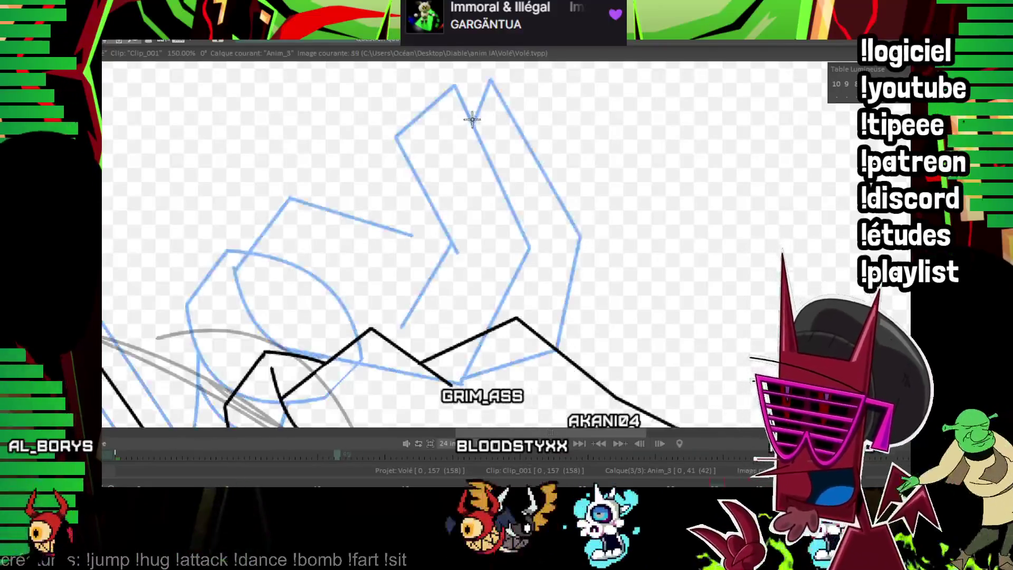
key(Right)
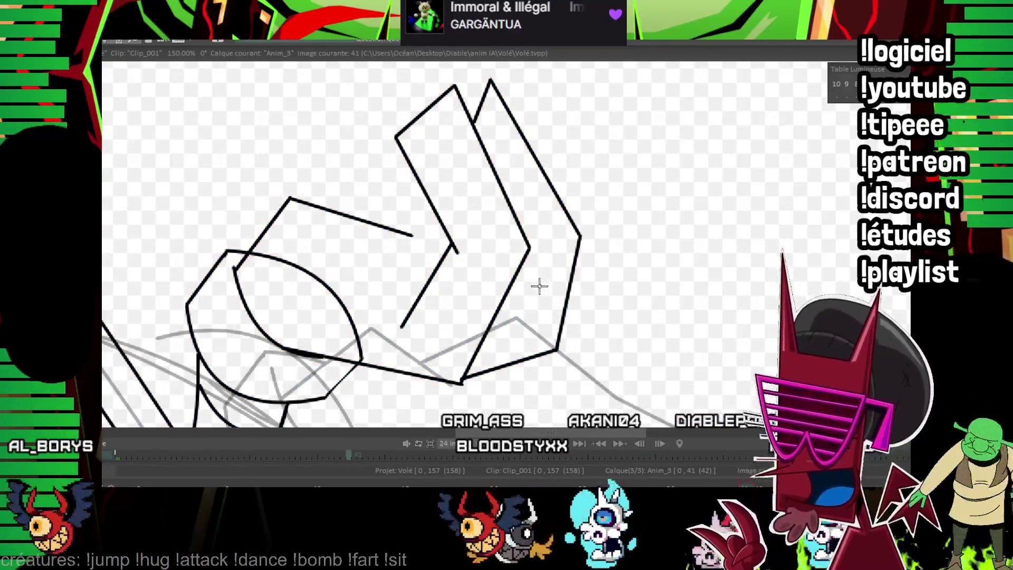
- Add the outer finger chevron and short connecting line on the hand, then step forward to image 43
click(558, 349)
click(616, 254)
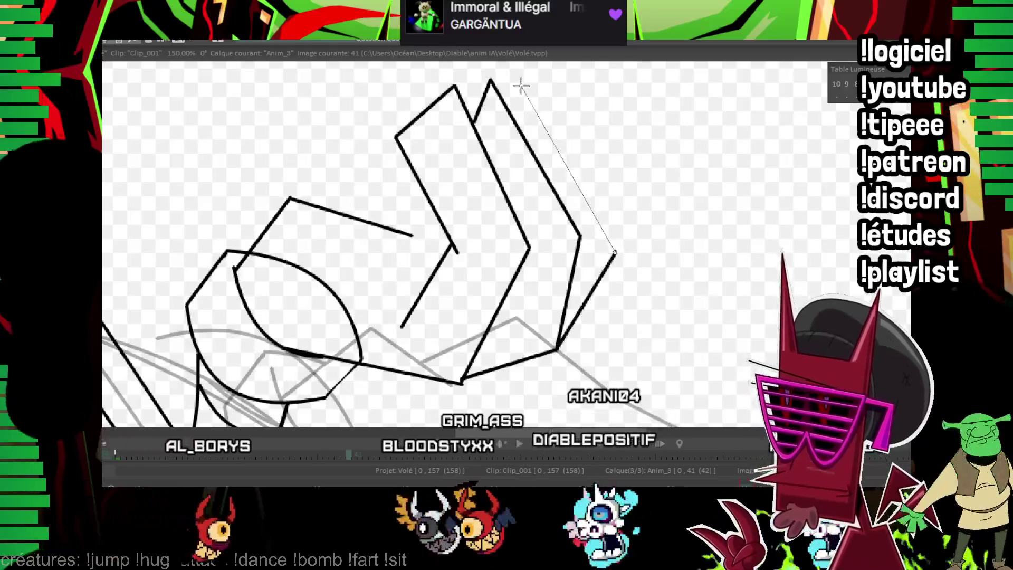
click(518, 84)
click(507, 108)
click(364, 219)
click(415, 183)
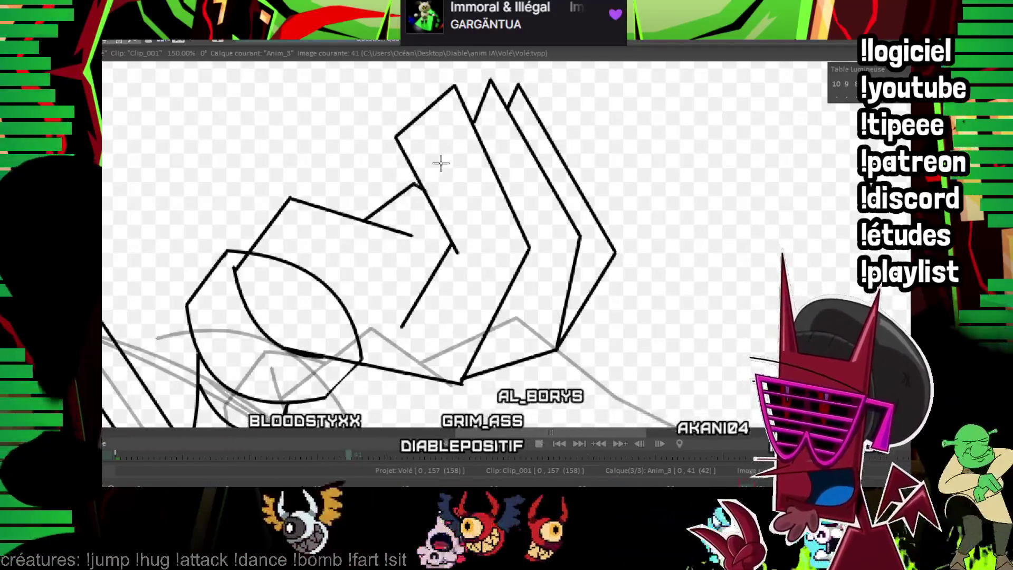
drag(614, 267, 640, 240)
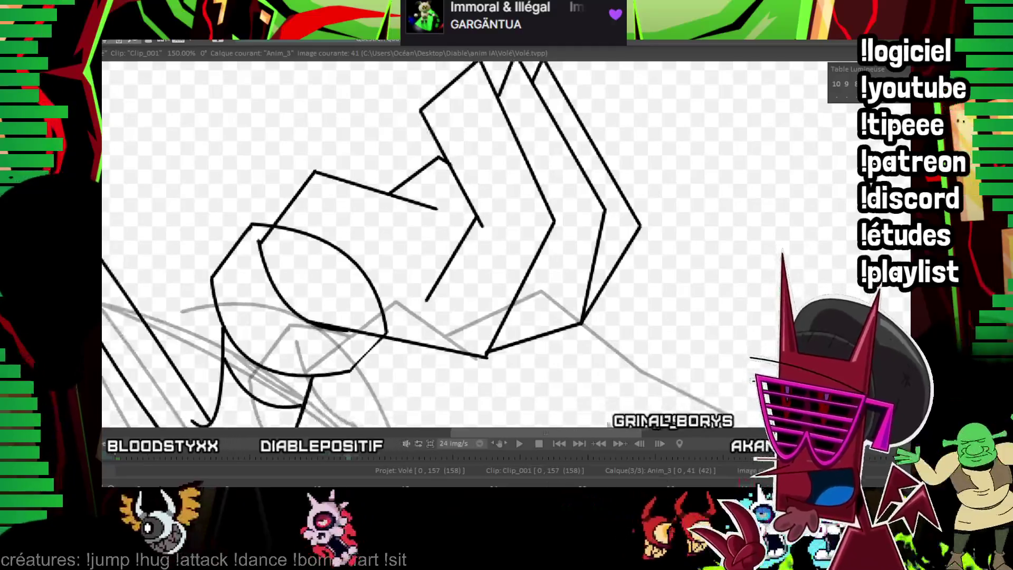
scroll(424, 195, up, 1)
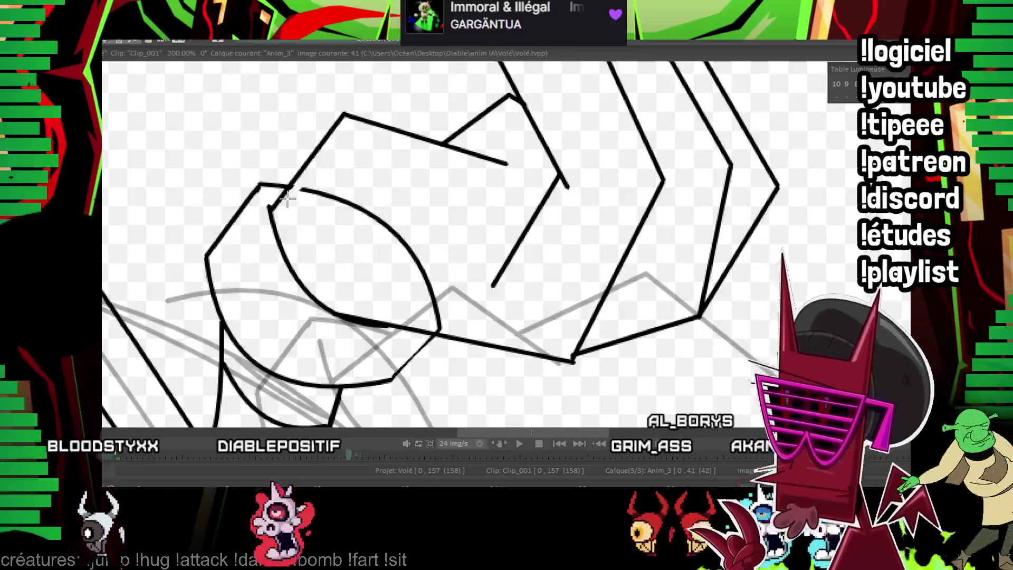
scroll(302, 244, right, 2)
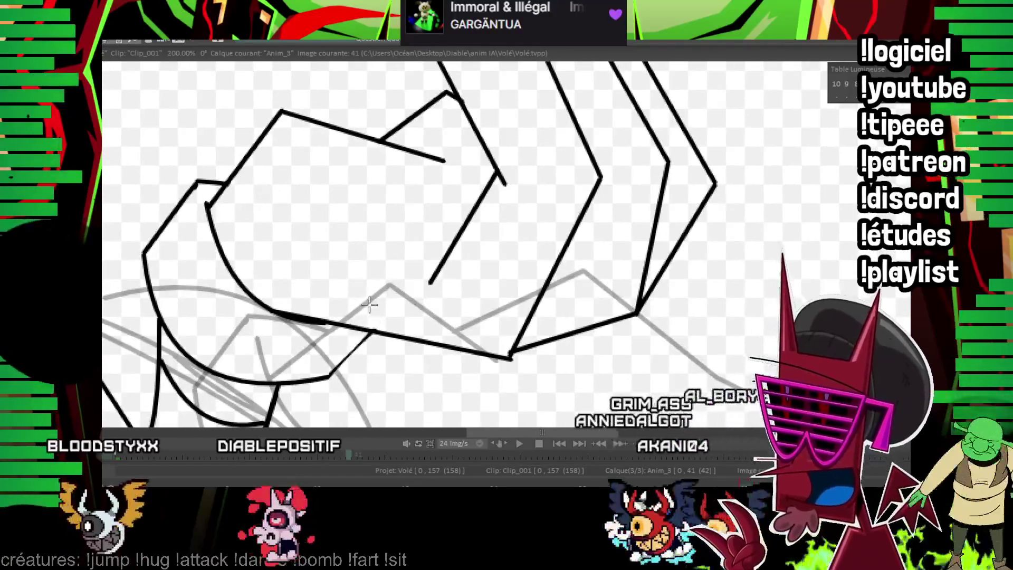
scroll(359, 321, down, 1)
scroll(360, 321, down, 4)
key(Right)
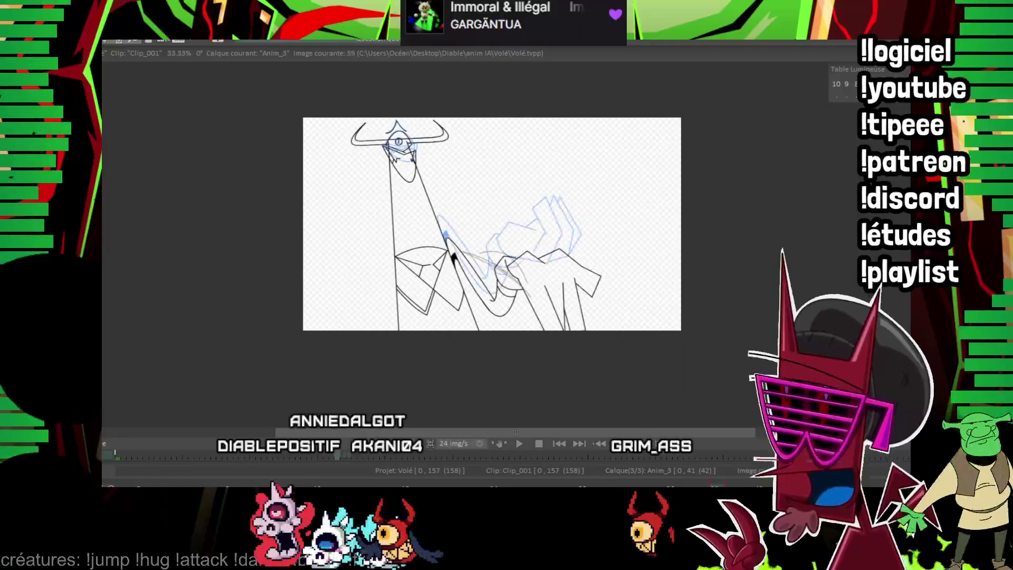
key(Right)
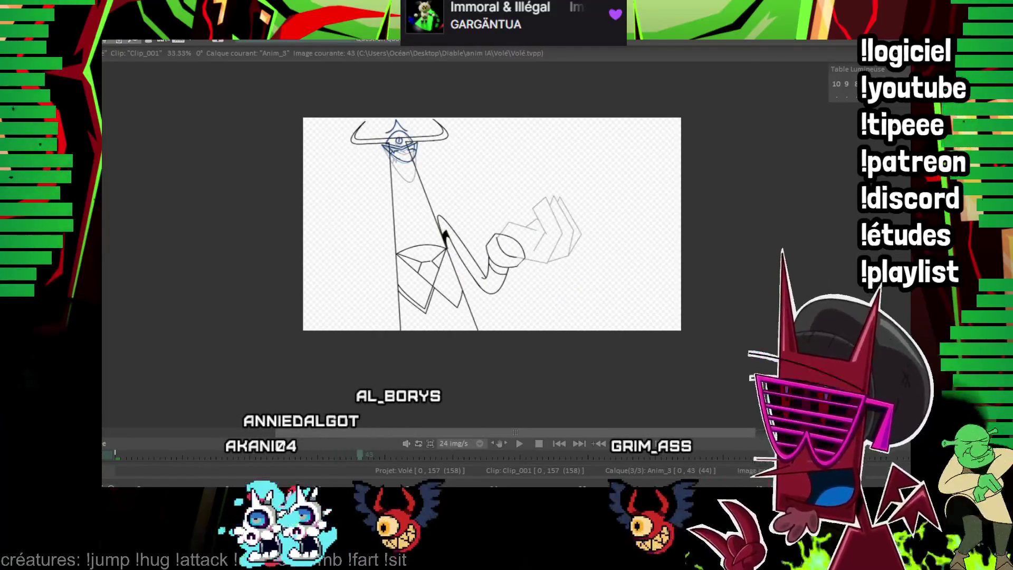
scroll(555, 237, up, 3)
- Shift and rotate the arm drawing into place on image 43 and stroke the curved knuckle line
drag(227, 214, 369, 270)
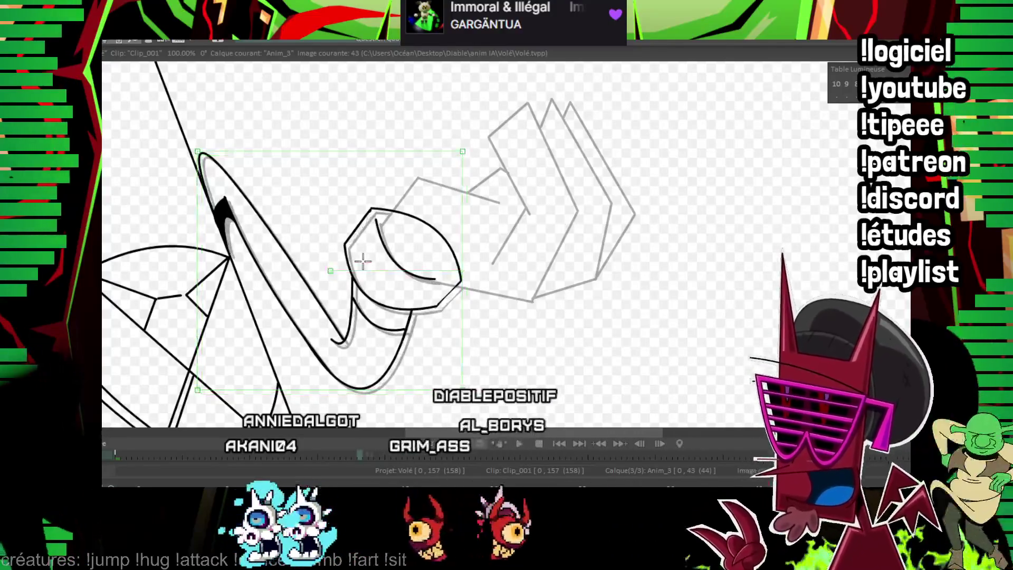
scroll(368, 270, up, 1)
drag(432, 153, 430, 224)
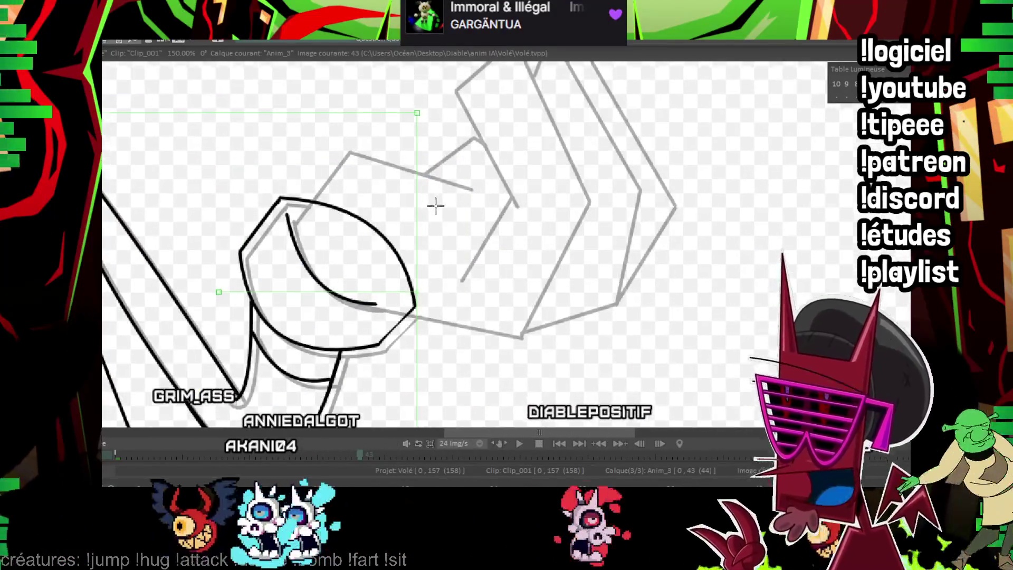
mouse_move(289, 281)
mouse_down()
mouse_move(330, 217)
mouse_move(398, 224)
mouse_up()
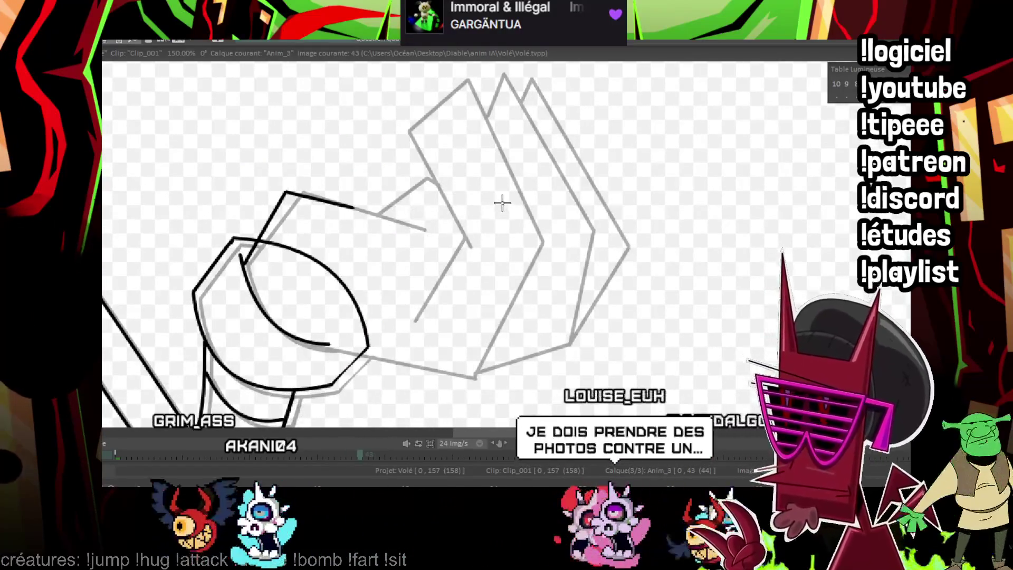
drag(325, 345, 487, 301)
- Draw the angular palm outline up to its top with the inner finger fold and short inner line, checking against the neighbouring frame
click(485, 315)
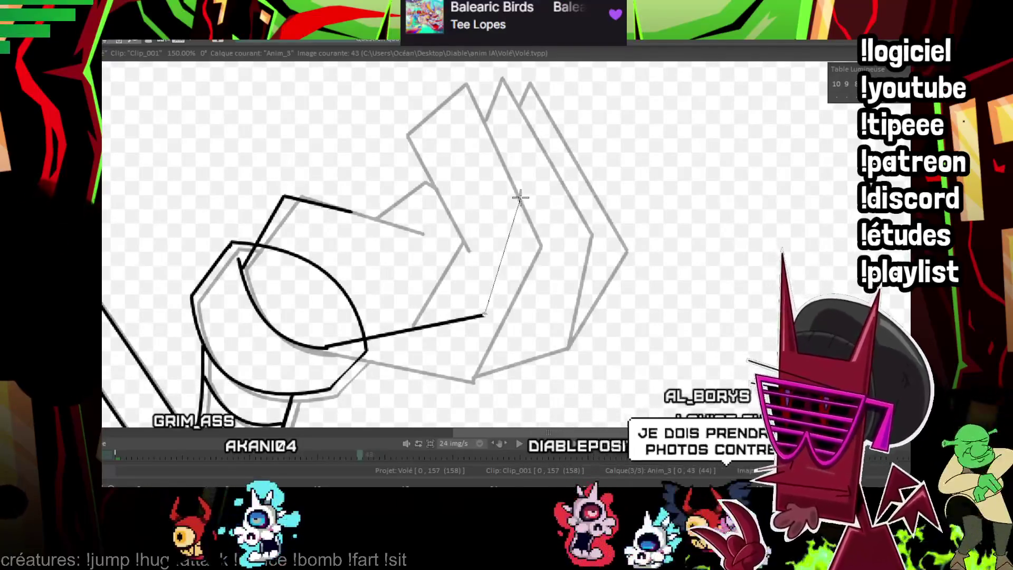
click(521, 194)
click(384, 88)
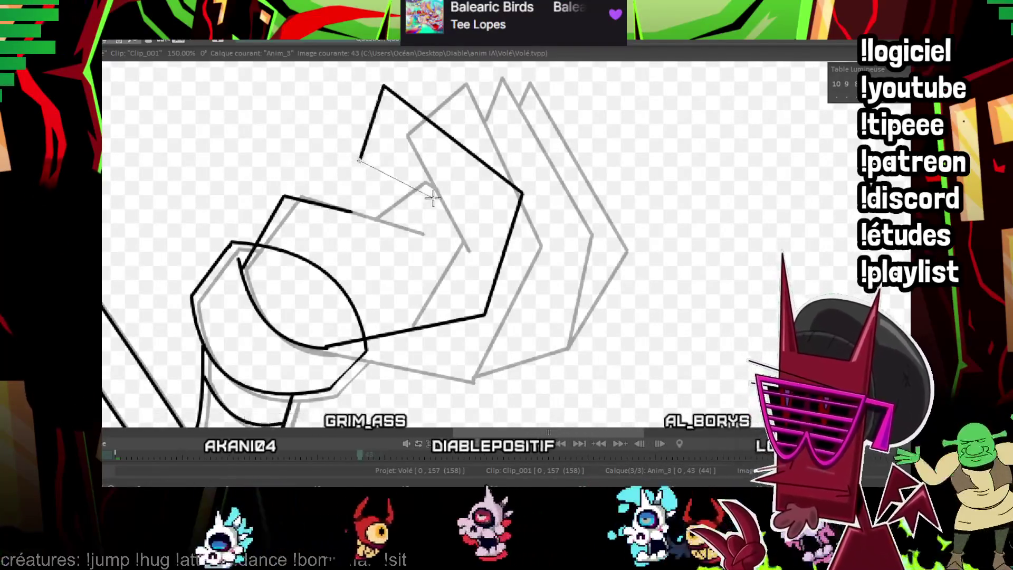
click(431, 194)
click(452, 243)
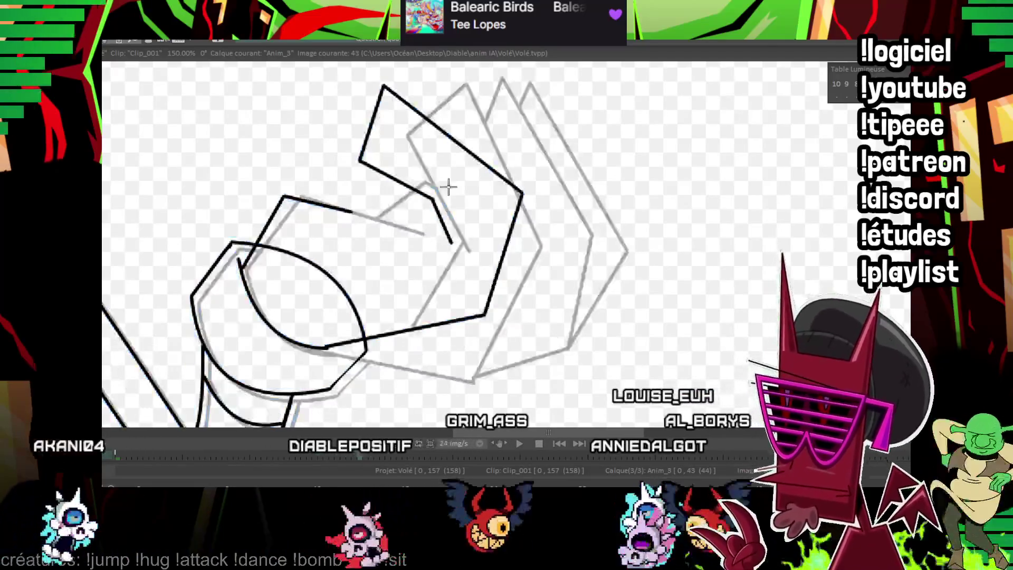
drag(440, 226, 410, 272)
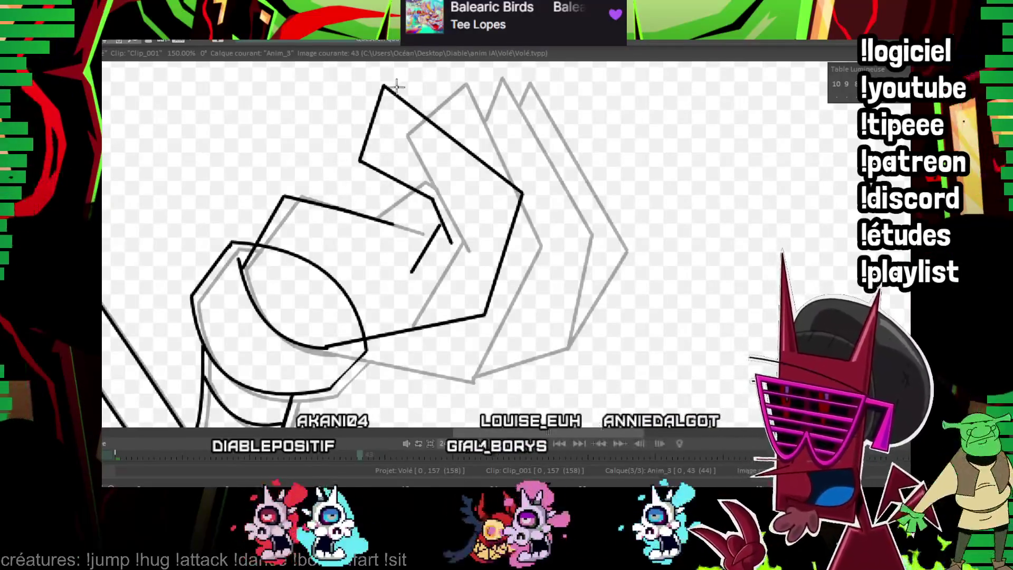
drag(376, 144, 354, 151)
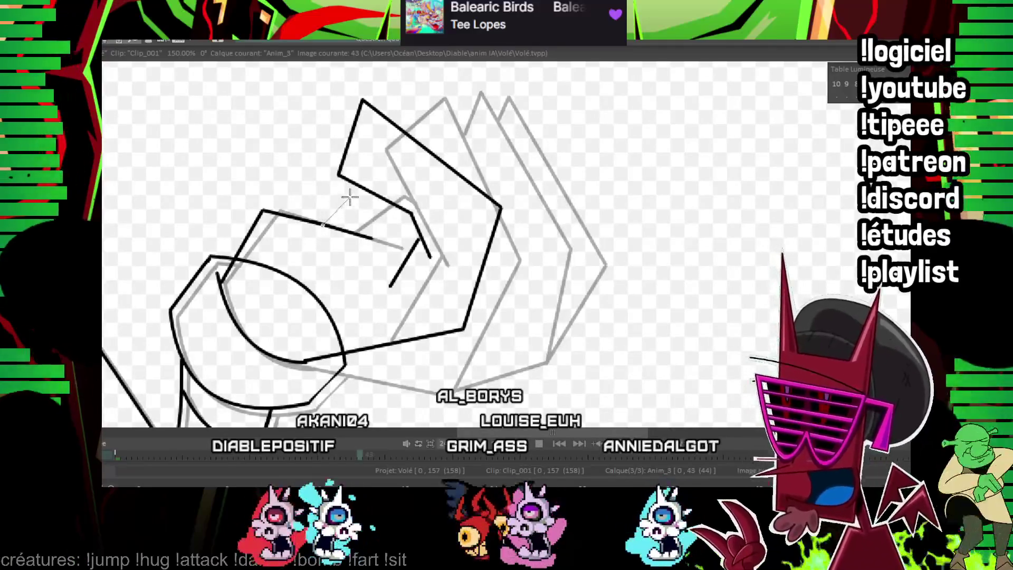
key(Right)
key(Left)
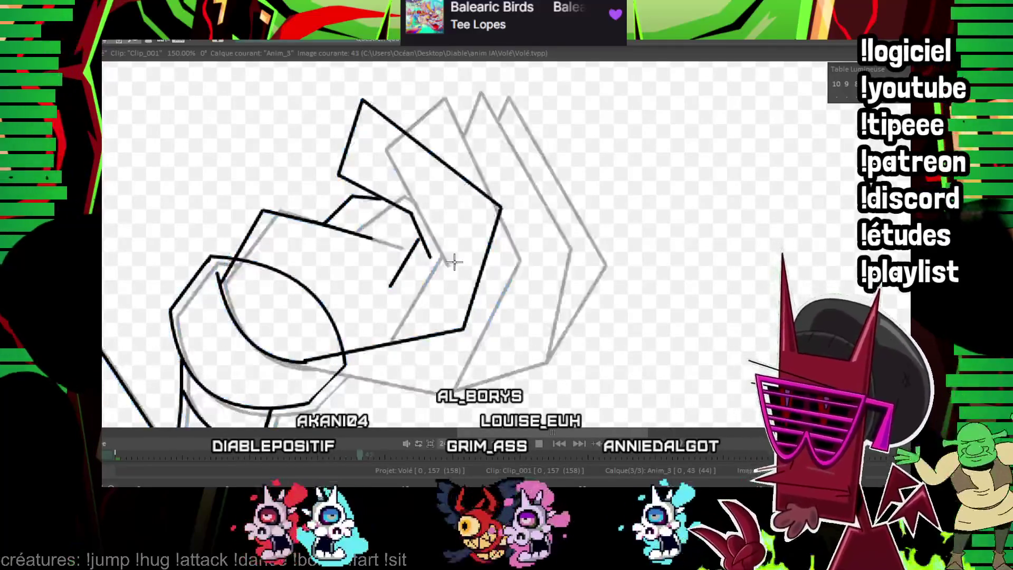
- Add the second and outer finger chevrons over the rough hand on image 43
click(556, 256)
click(492, 115)
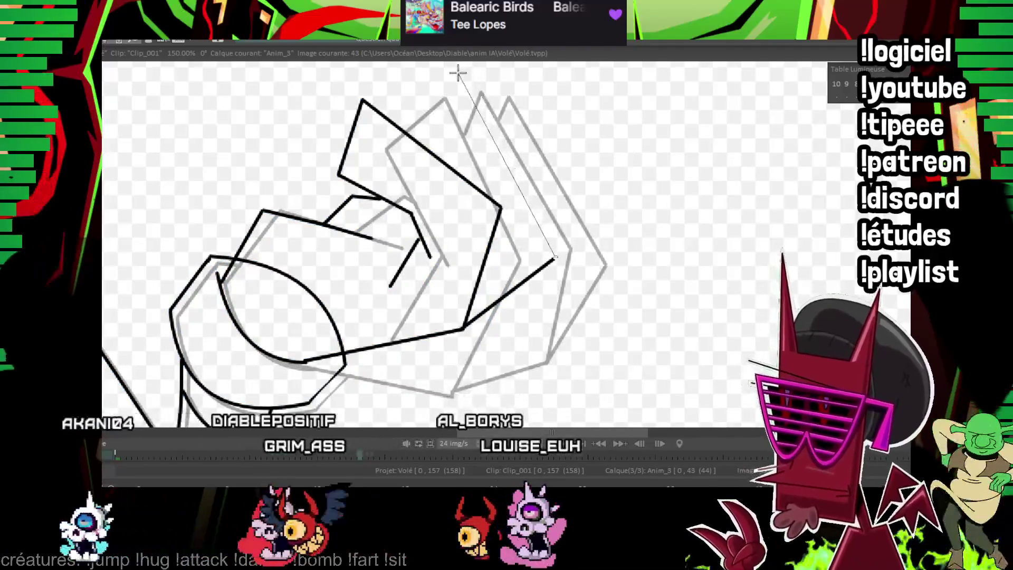
click(398, 81)
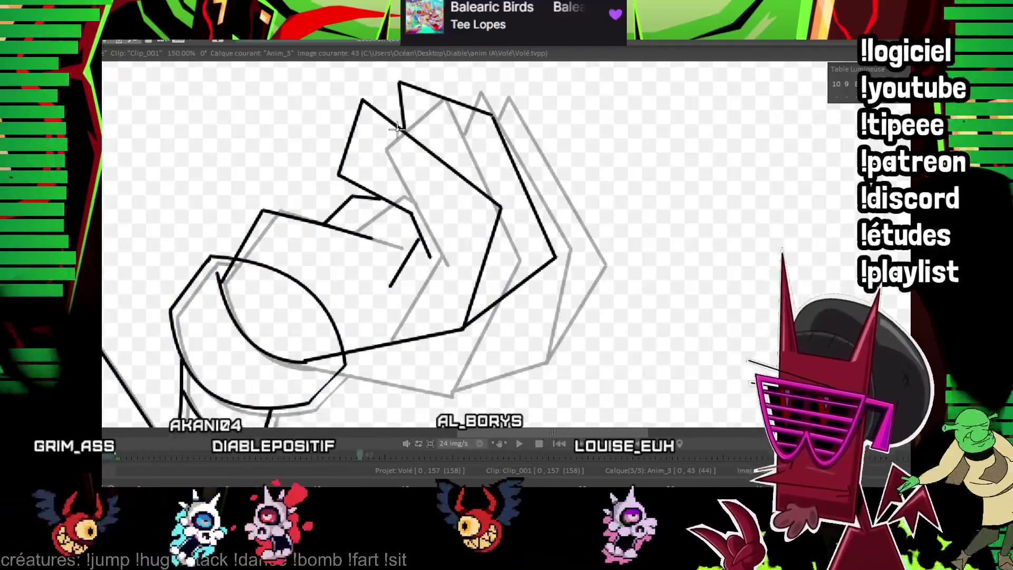
key(Right)
key(Left)
click(403, 130)
click(556, 256)
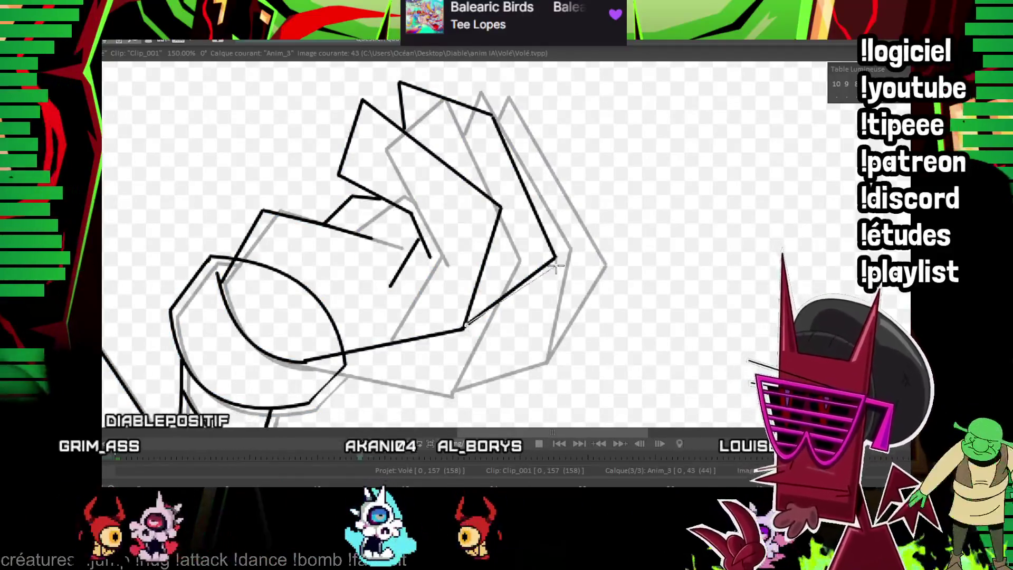
click(590, 236)
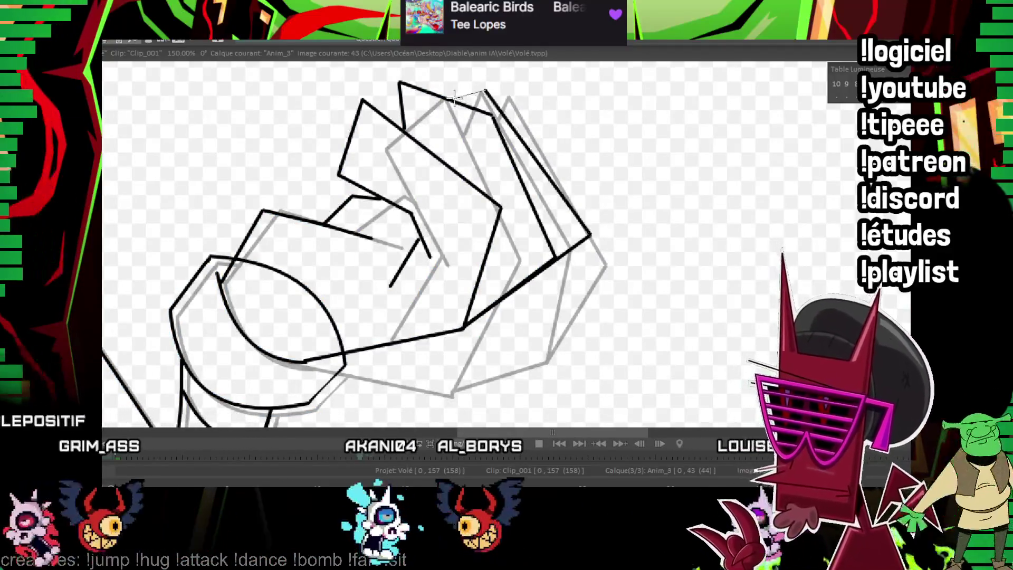
scroll(554, 239, down, 2)
drag(618, 239, 603, 264)
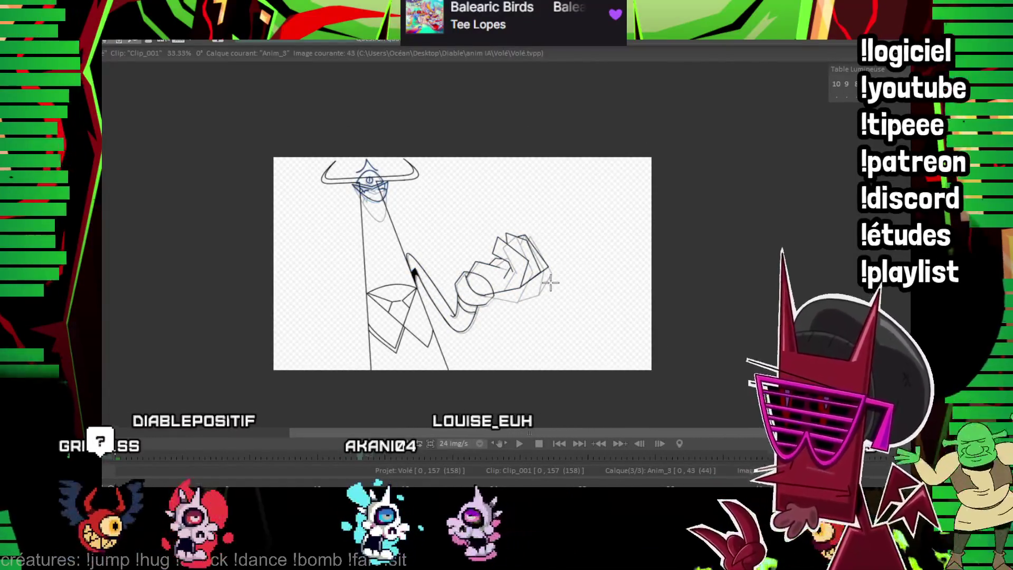
scroll(658, 313, up, 3)
scroll(658, 314, up, 2)
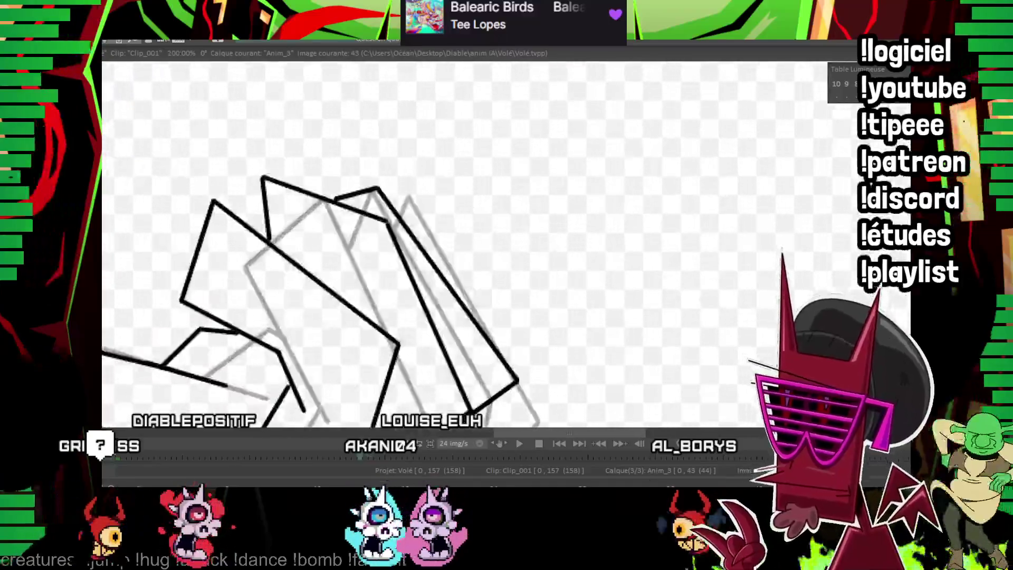